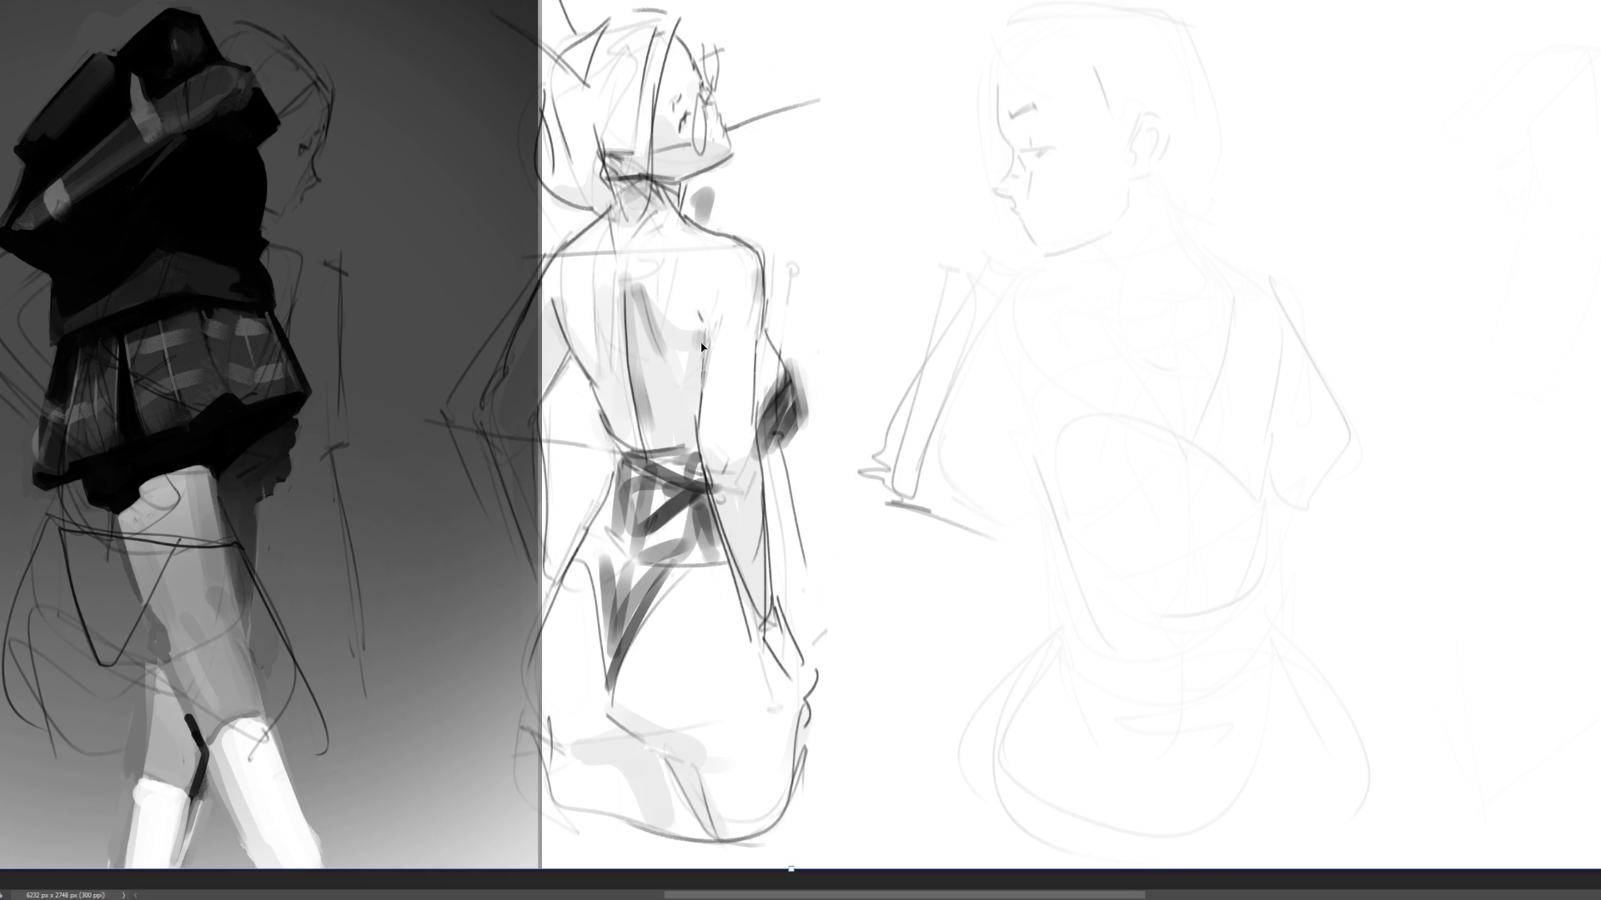
- Pan to the middle figure and brush long ear lines rising above its head
scroll(865, 346, "left", 4)
left_click_drag(865, 346, 907, 349)
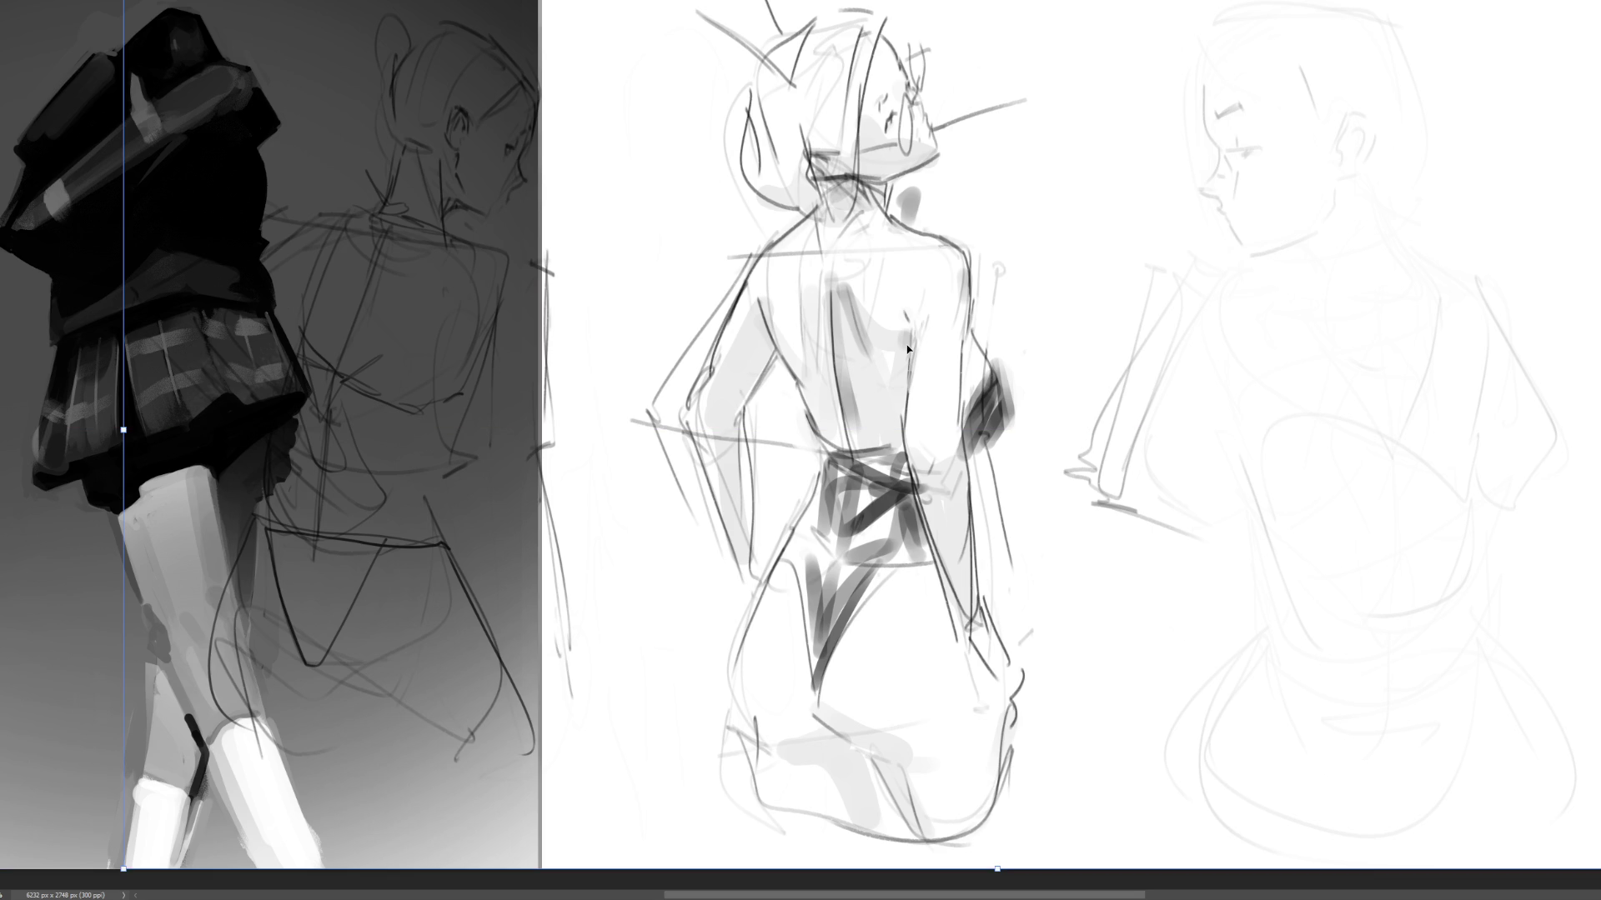
key("b")
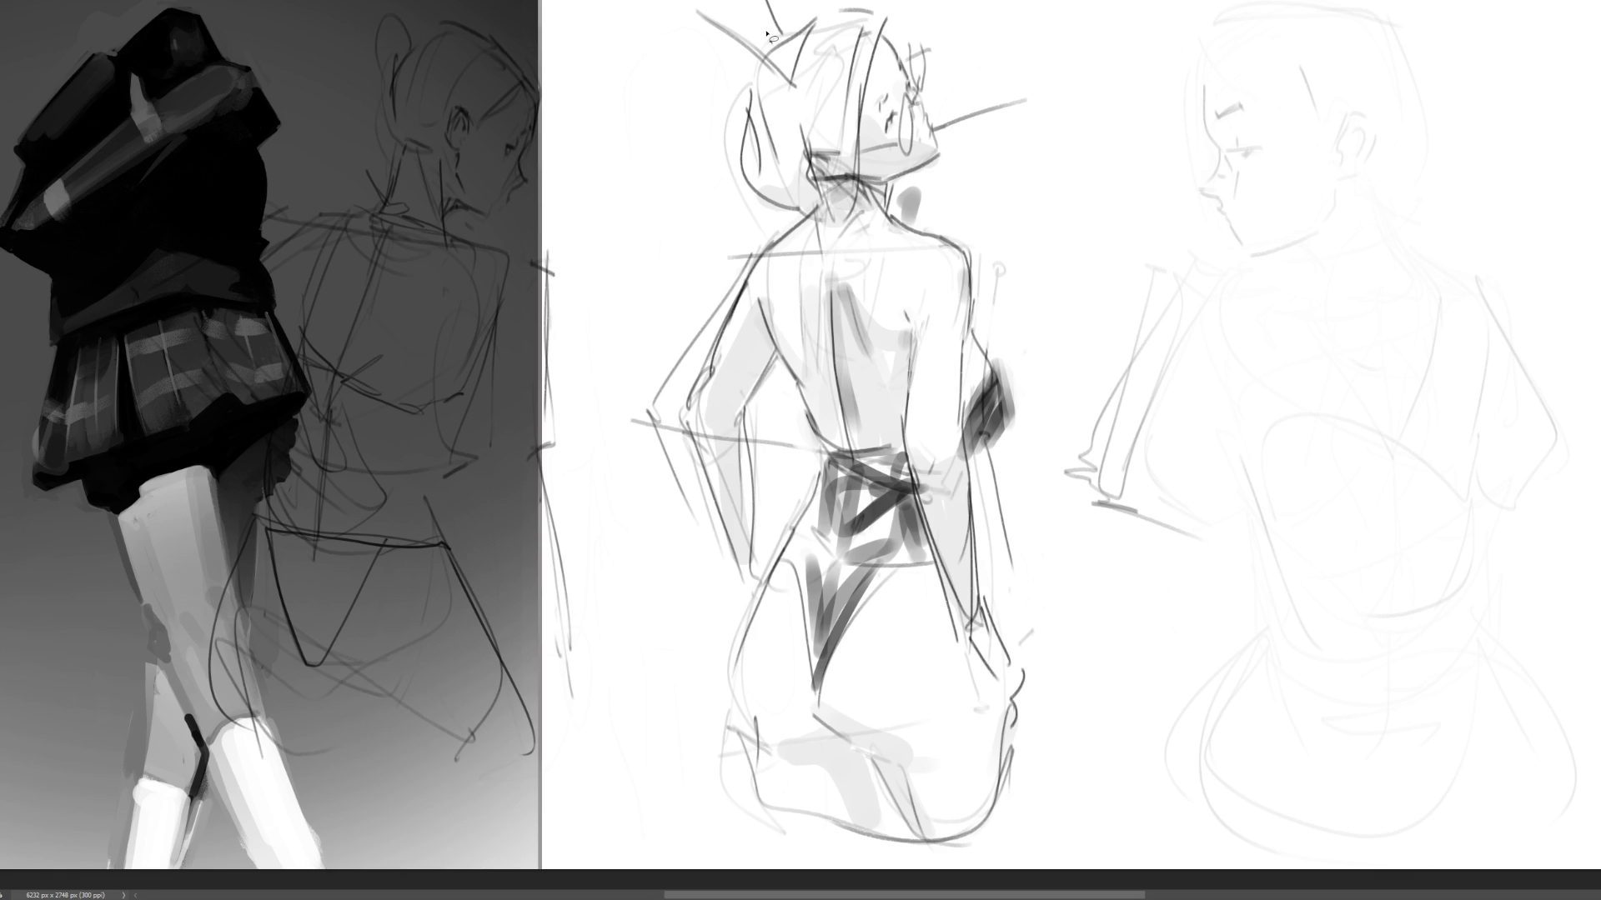
mouse_move(771, 35)
left_mouse_down()
mouse_move(719, 2)
mouse_move(763, 67)
mouse_move(750, 141)
mouse_move(771, 208)
mouse_move(813, 221)
mouse_move(767, 250)
mouse_move(685, 426)
mouse_move(736, 600)
mouse_move(733, 709)
mouse_move(759, 785)
mouse_move(863, 838)
mouse_move(1007, 841)
mouse_move(1022, 674)
mouse_move(992, 602)
mouse_move(982, 452)
mouse_move(1010, 407)
mouse_move(970, 265)
mouse_move(914, 230)
mouse_move(917, 196)
mouse_move(892, 202)
mouse_move(960, 127)
mouse_move(1018, 104)
mouse_move(936, 131)
left_mouse_up()
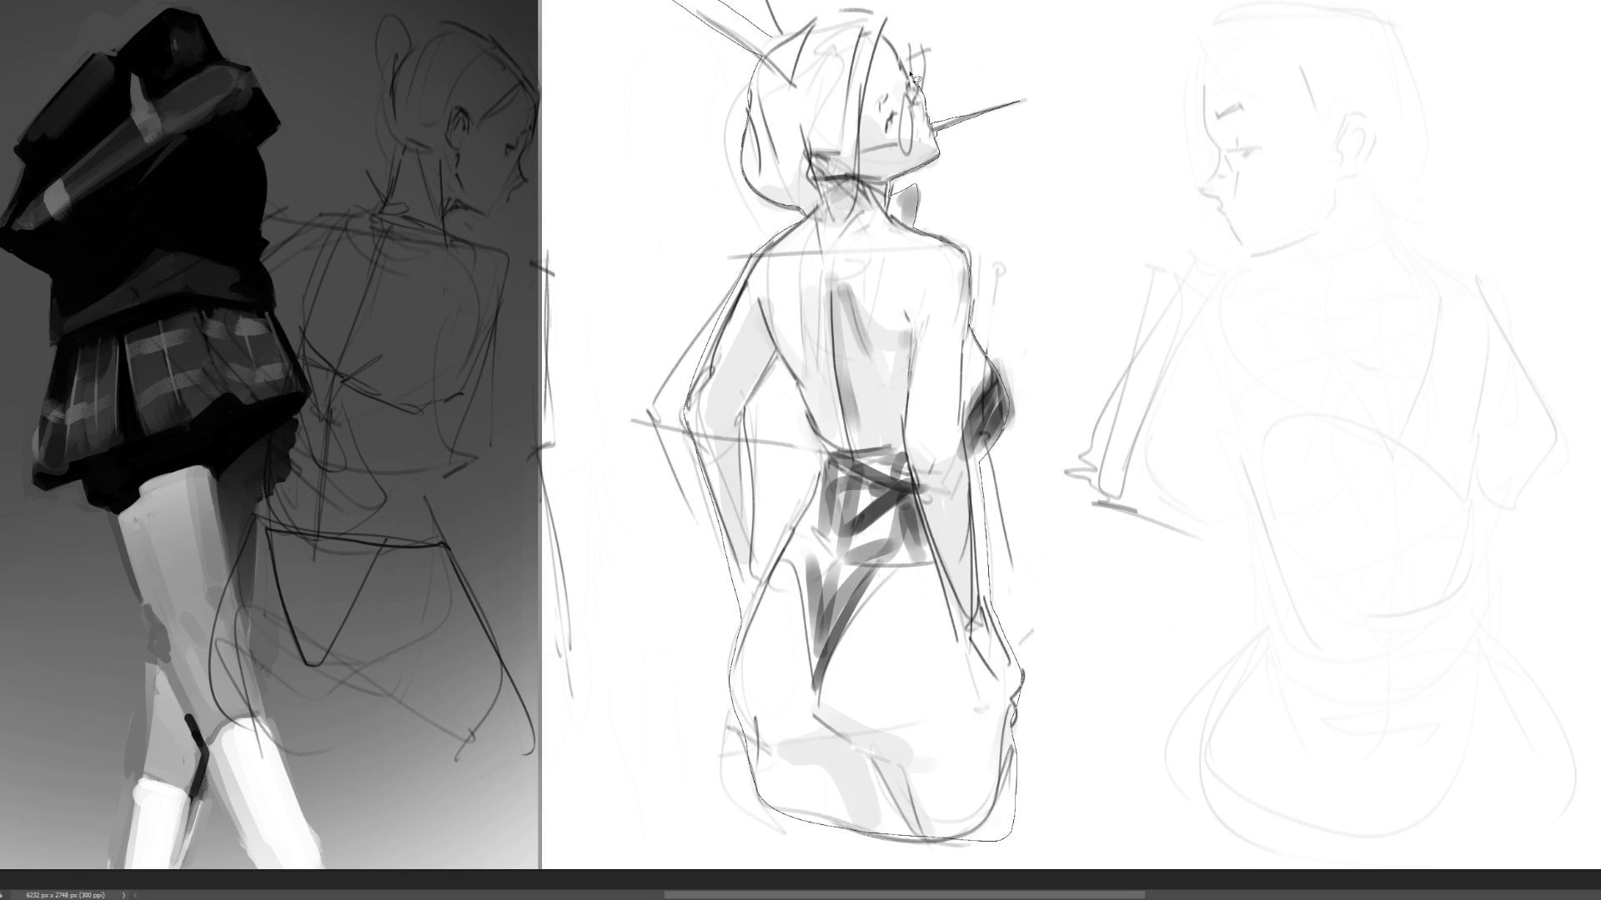
mouse_move(885, 14)
left_mouse_down()
mouse_move(796, 23)
mouse_move(798, 48)
left_mouse_up()
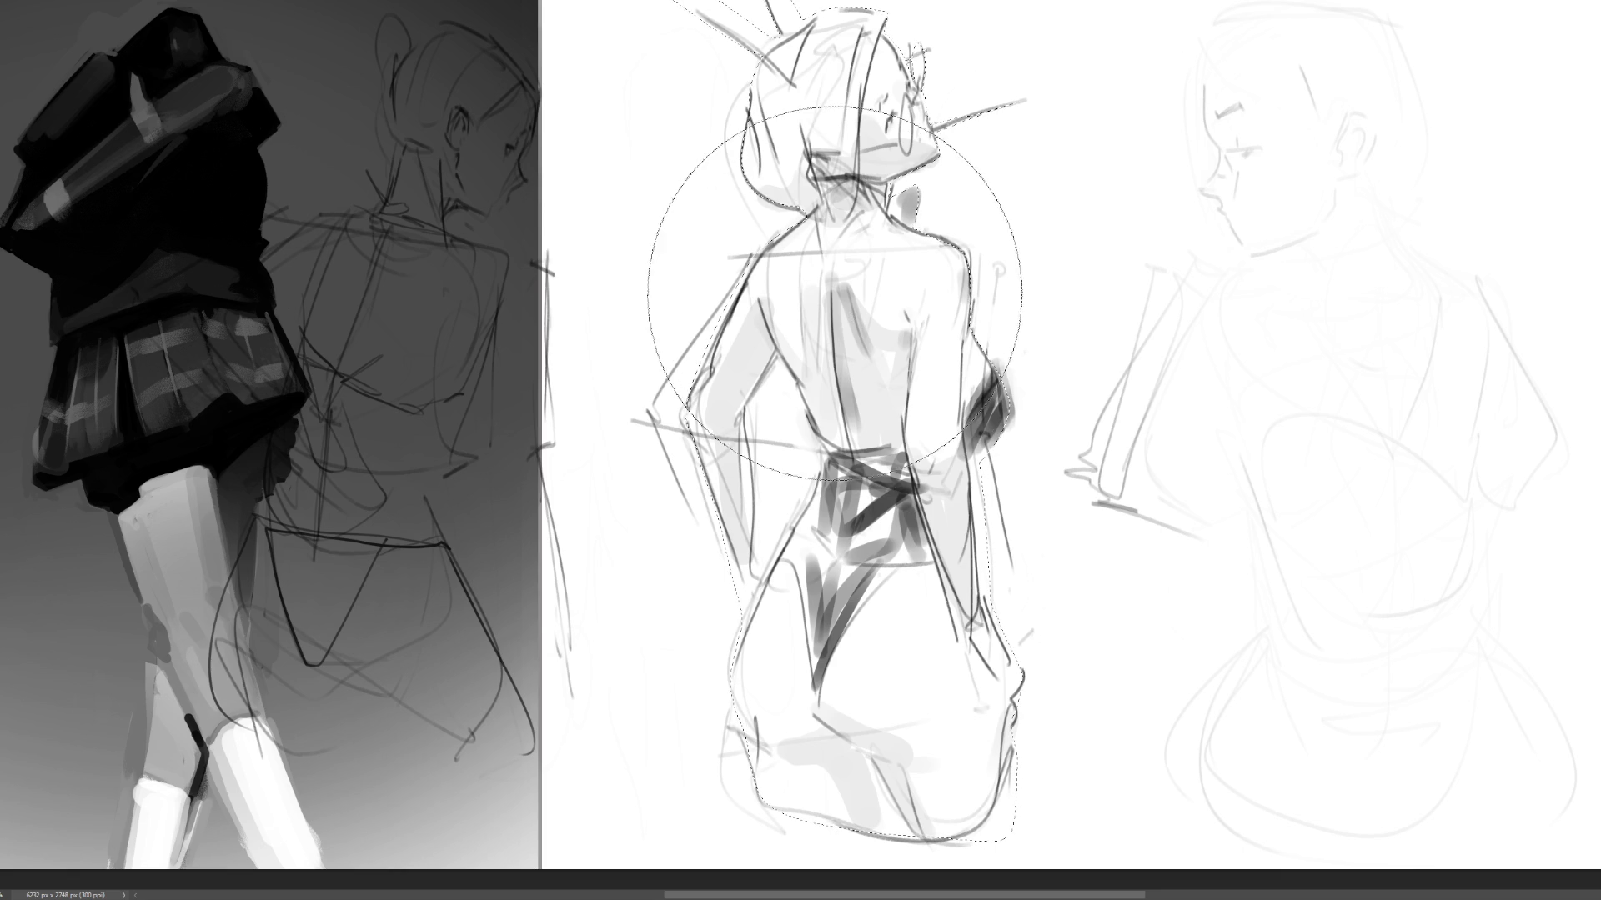
- Paint the middle figure flat mid-grey, then lasso and delete the spill along its back and side
mouse_move(875, 286)
left_mouse_down()
mouse_move(814, 627)
mouse_move(833, 675)
left_mouse_up()
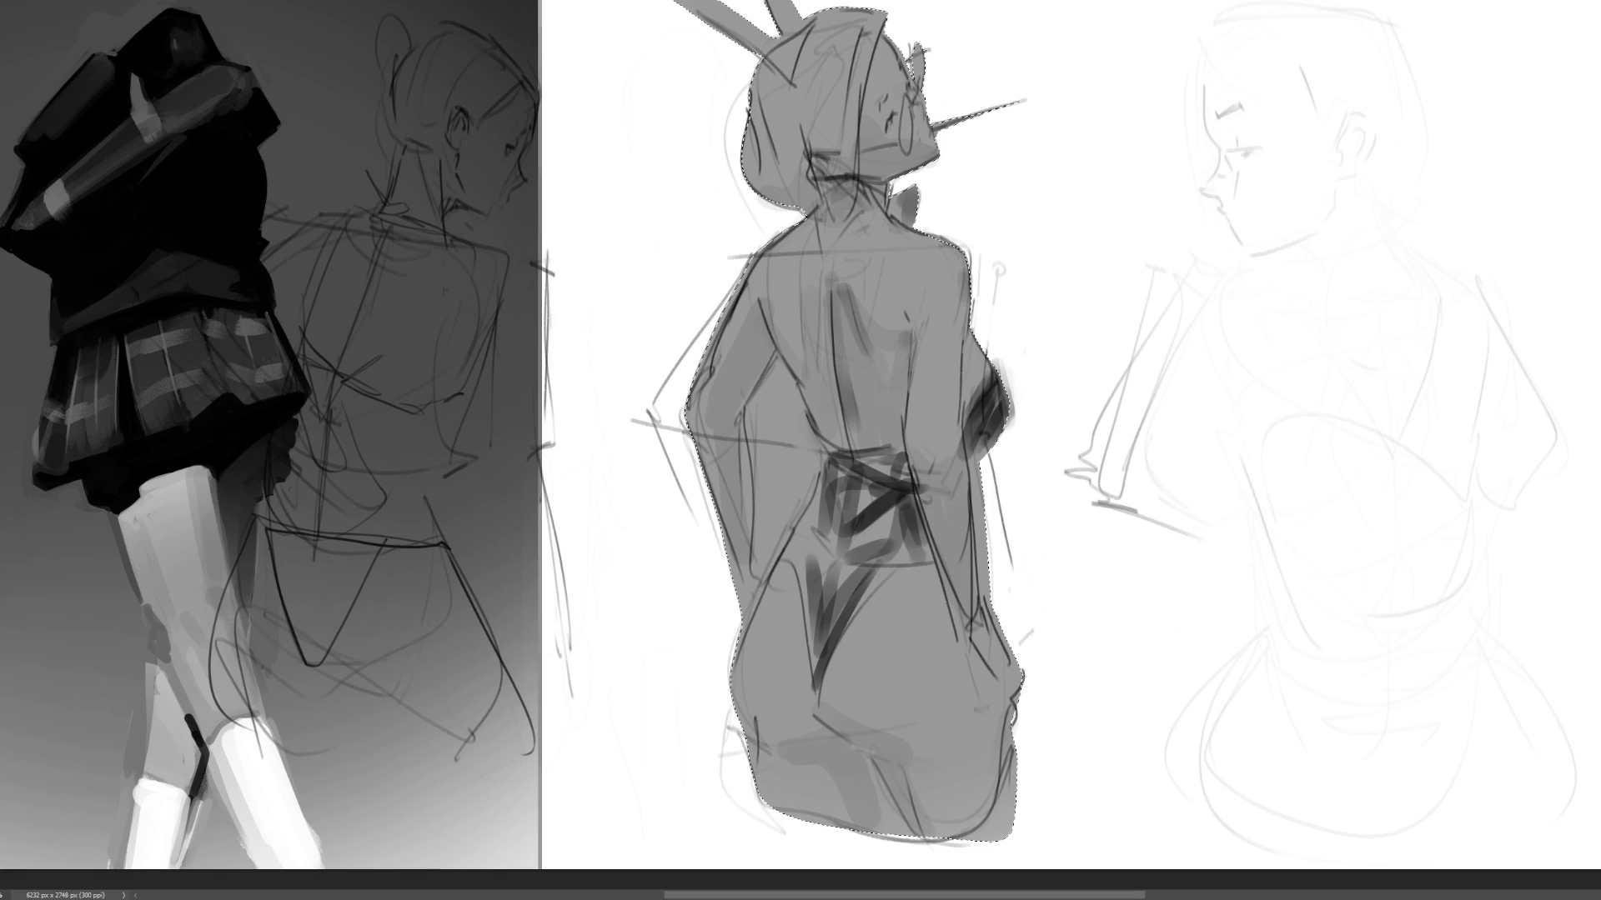
key("ctrl+d")
mouse_move(779, 364)
left_mouse_down()
mouse_move(748, 413)
mouse_move(755, 553)
mouse_move(771, 569)
mouse_move(826, 487)
mouse_move(790, 351)
left_mouse_up()
key("Delete")
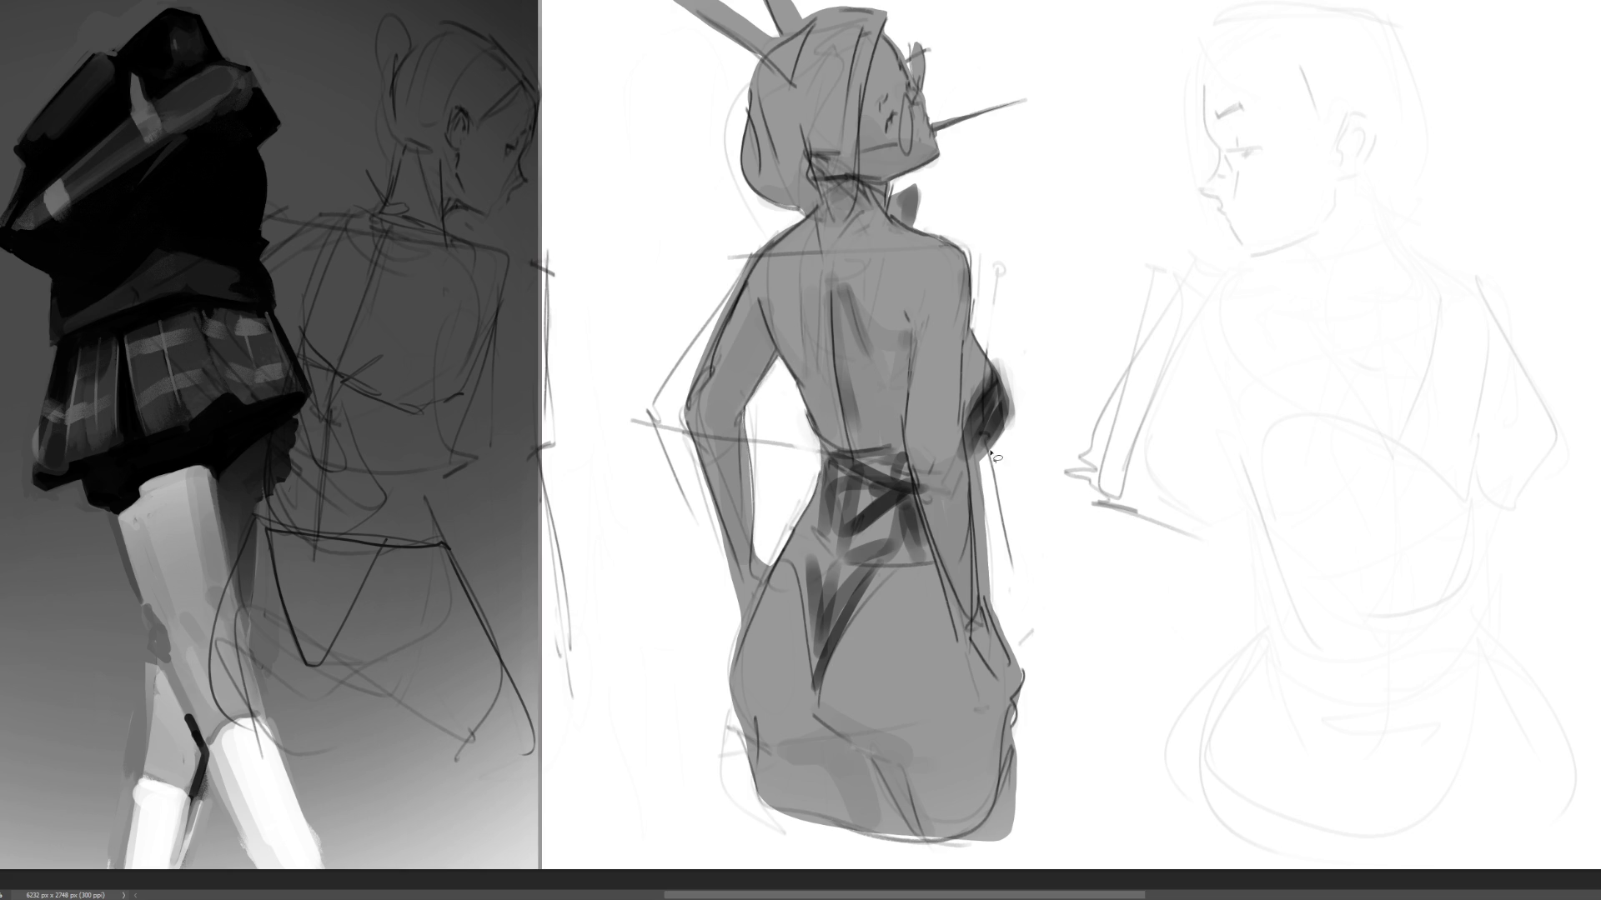
mouse_move(980, 500)
left_mouse_down()
mouse_move(985, 587)
mouse_move(1019, 615)
mouse_move(1017, 587)
left_mouse_up()
left_click(1124, 523)
- Darken the grey fill to charcoal and paint a dark stroke down the side of the head
key("ctrl+j")
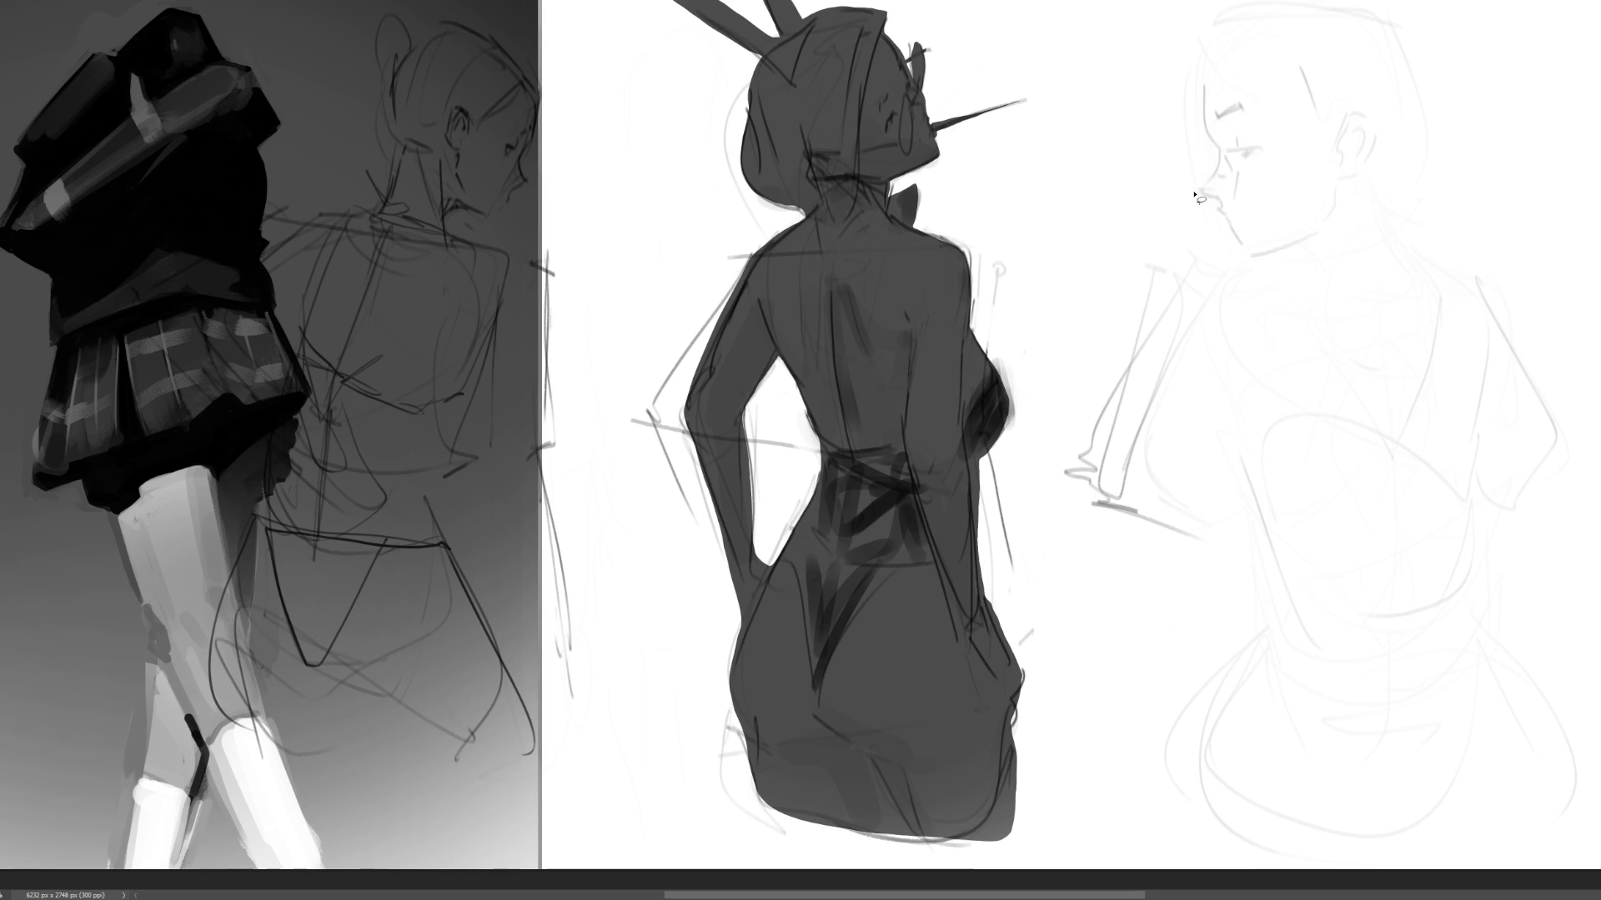
key("e")
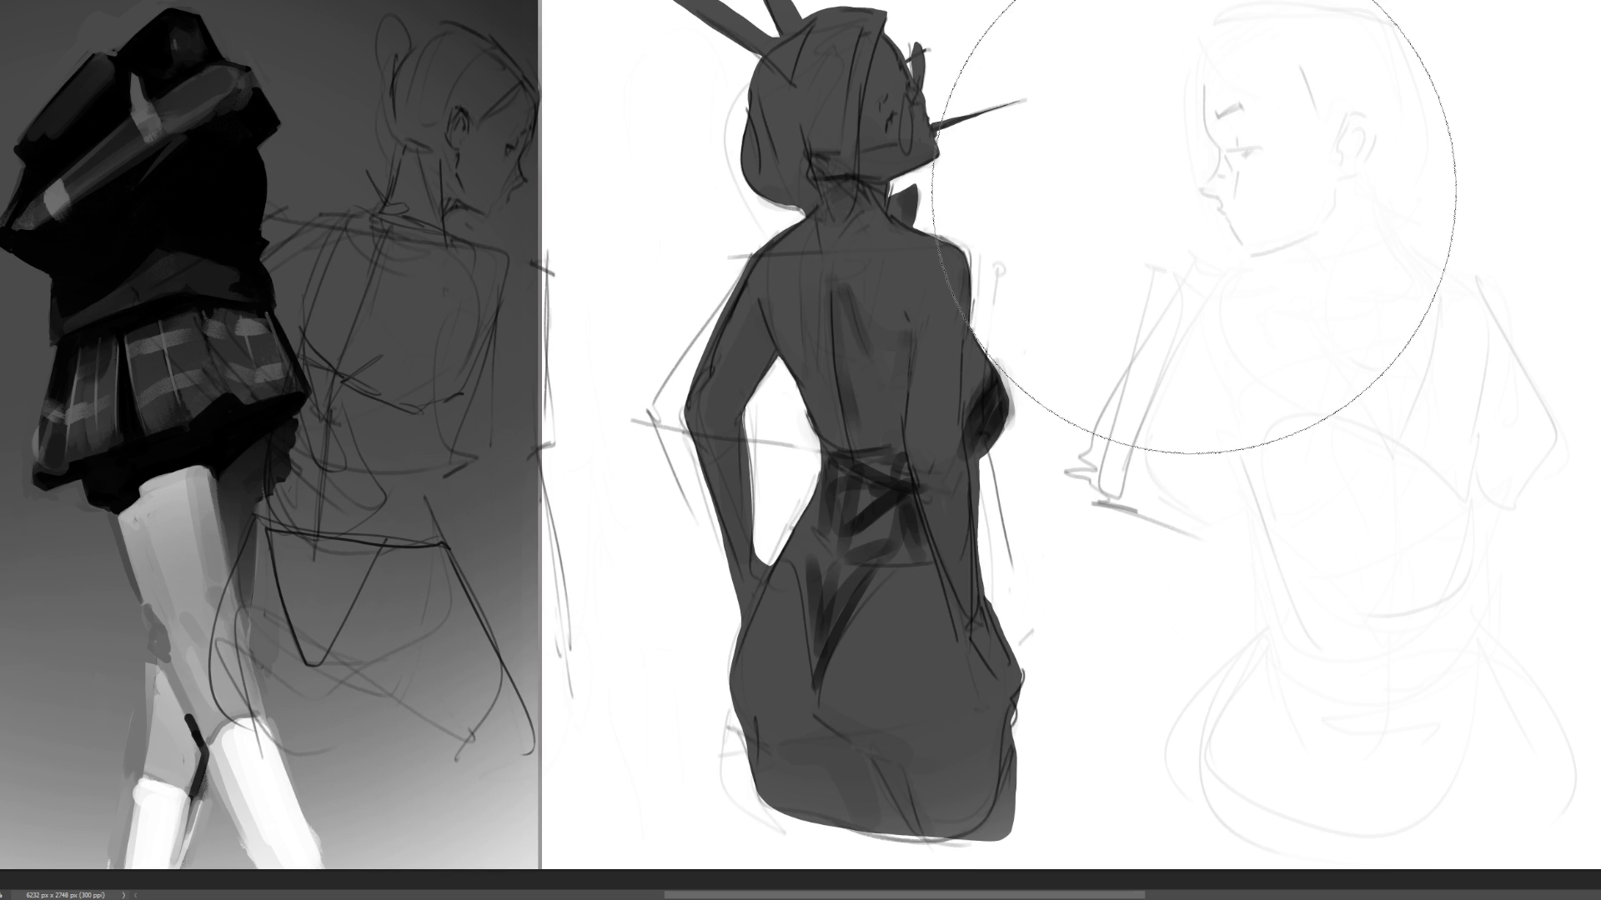
key("bracketleft")
key("b")
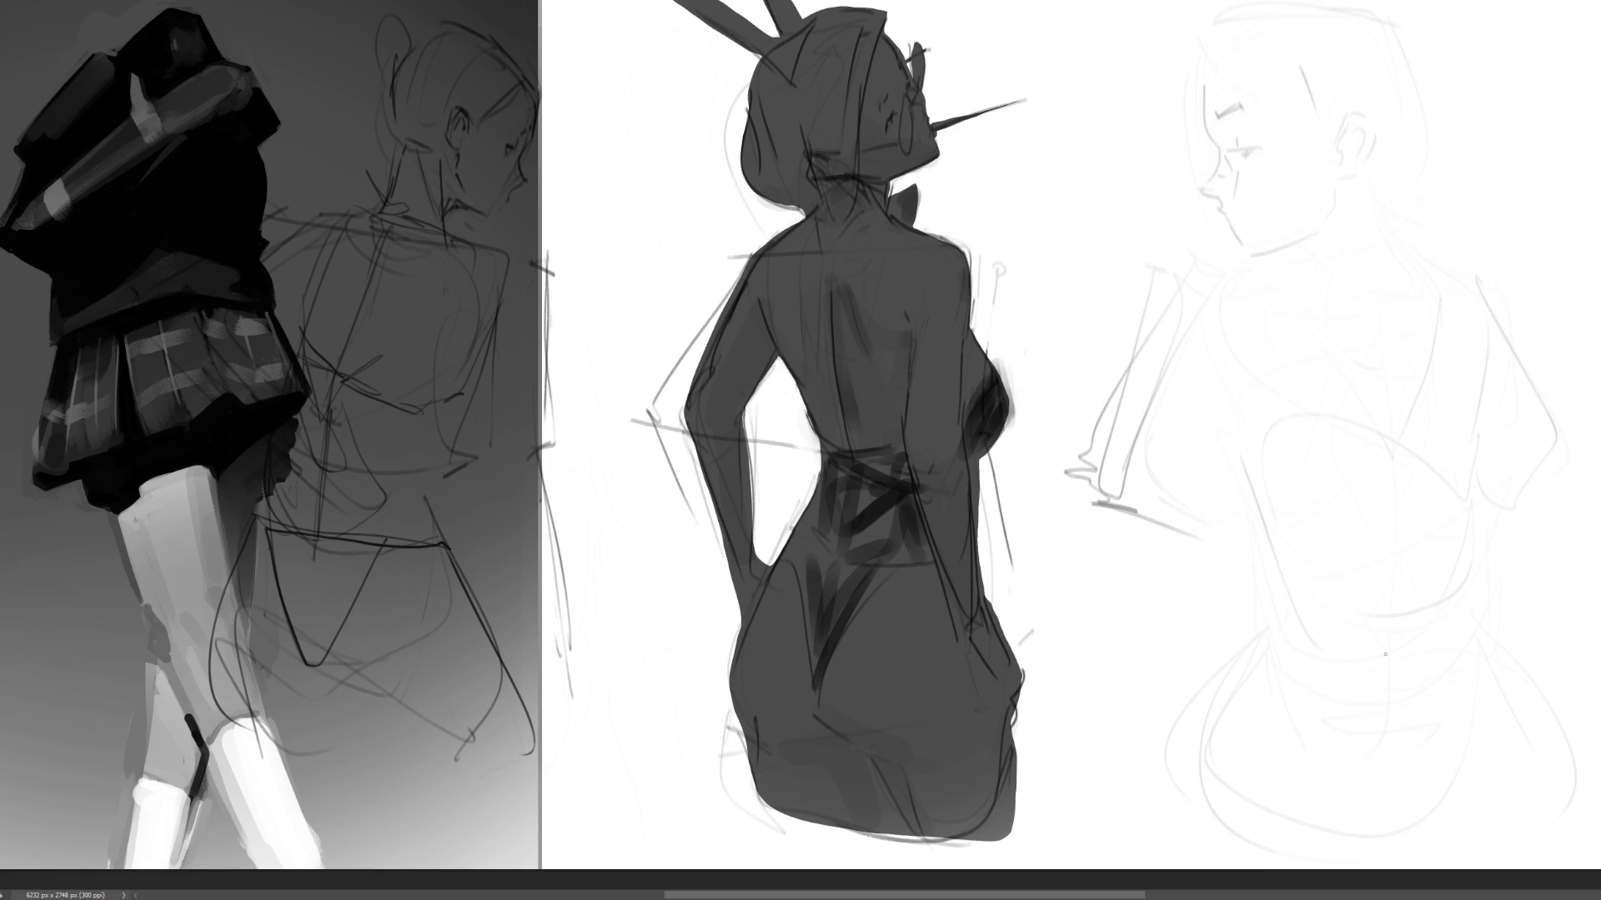
left_click_drag(862, 5, 821, 158)
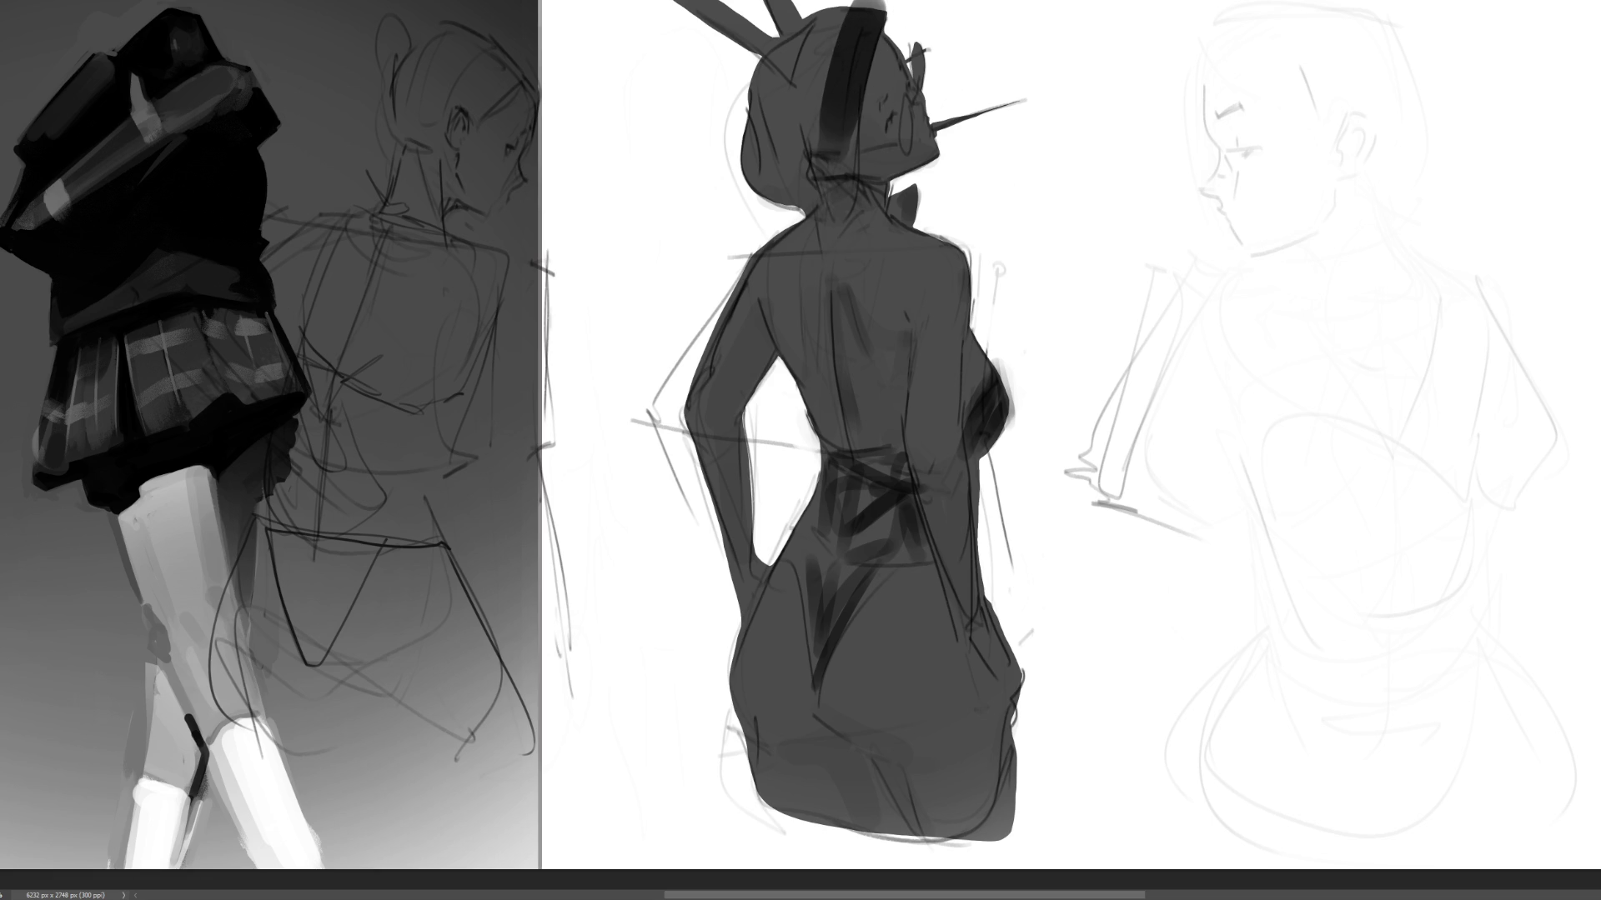
- Paint the middle figure's hair and the shadows on the back of its neck in near-black
key("ctrl+z")
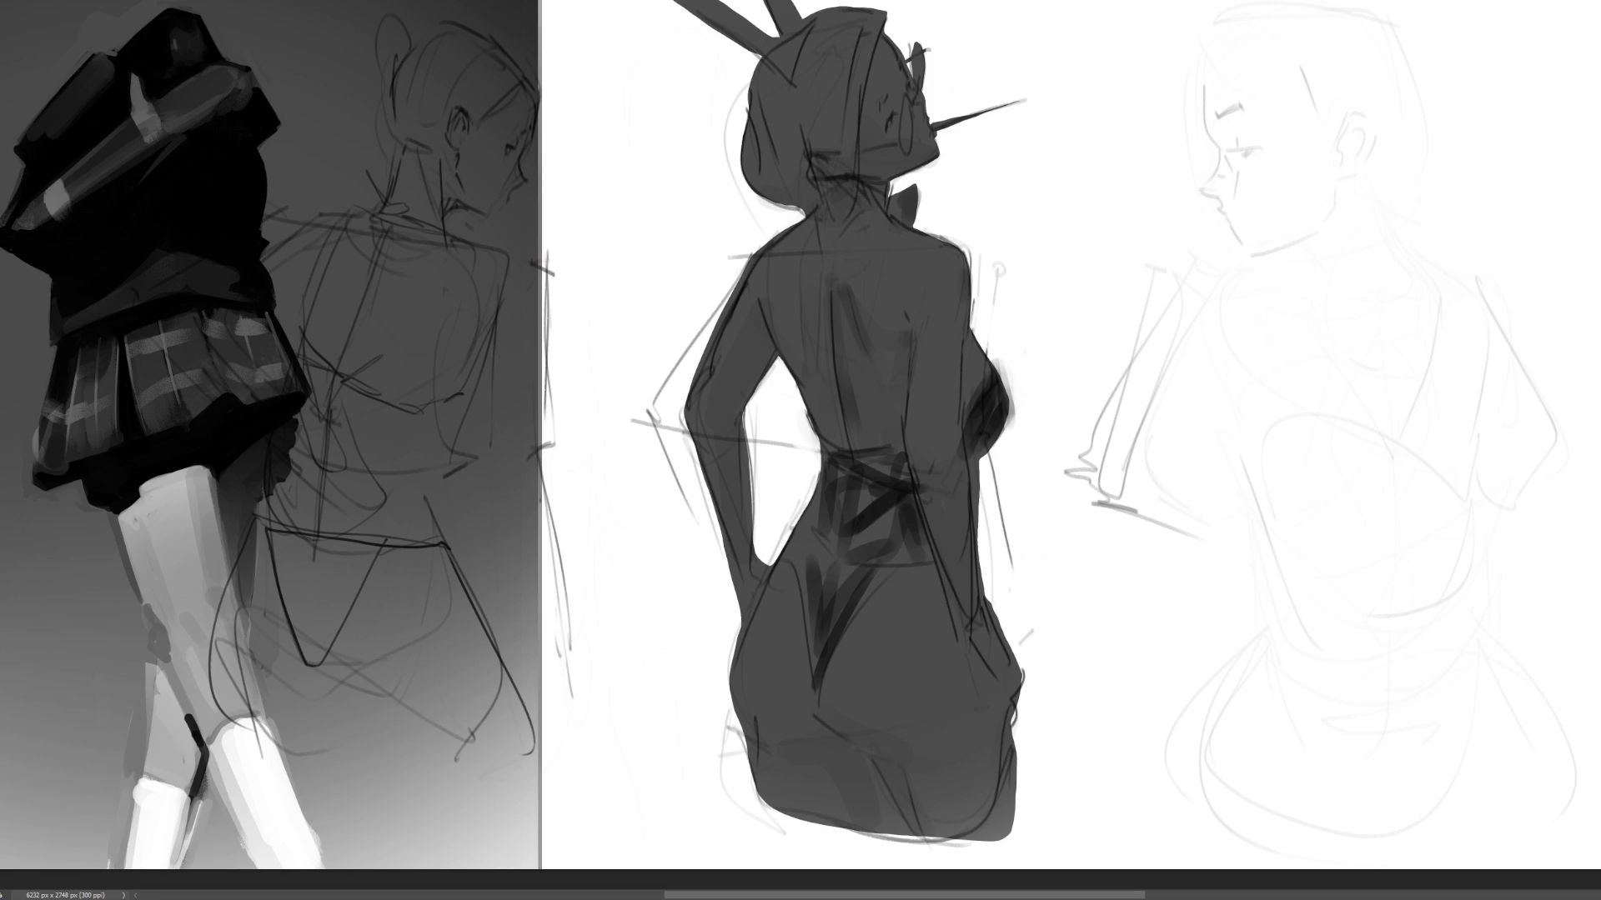
key("ctrl+y")
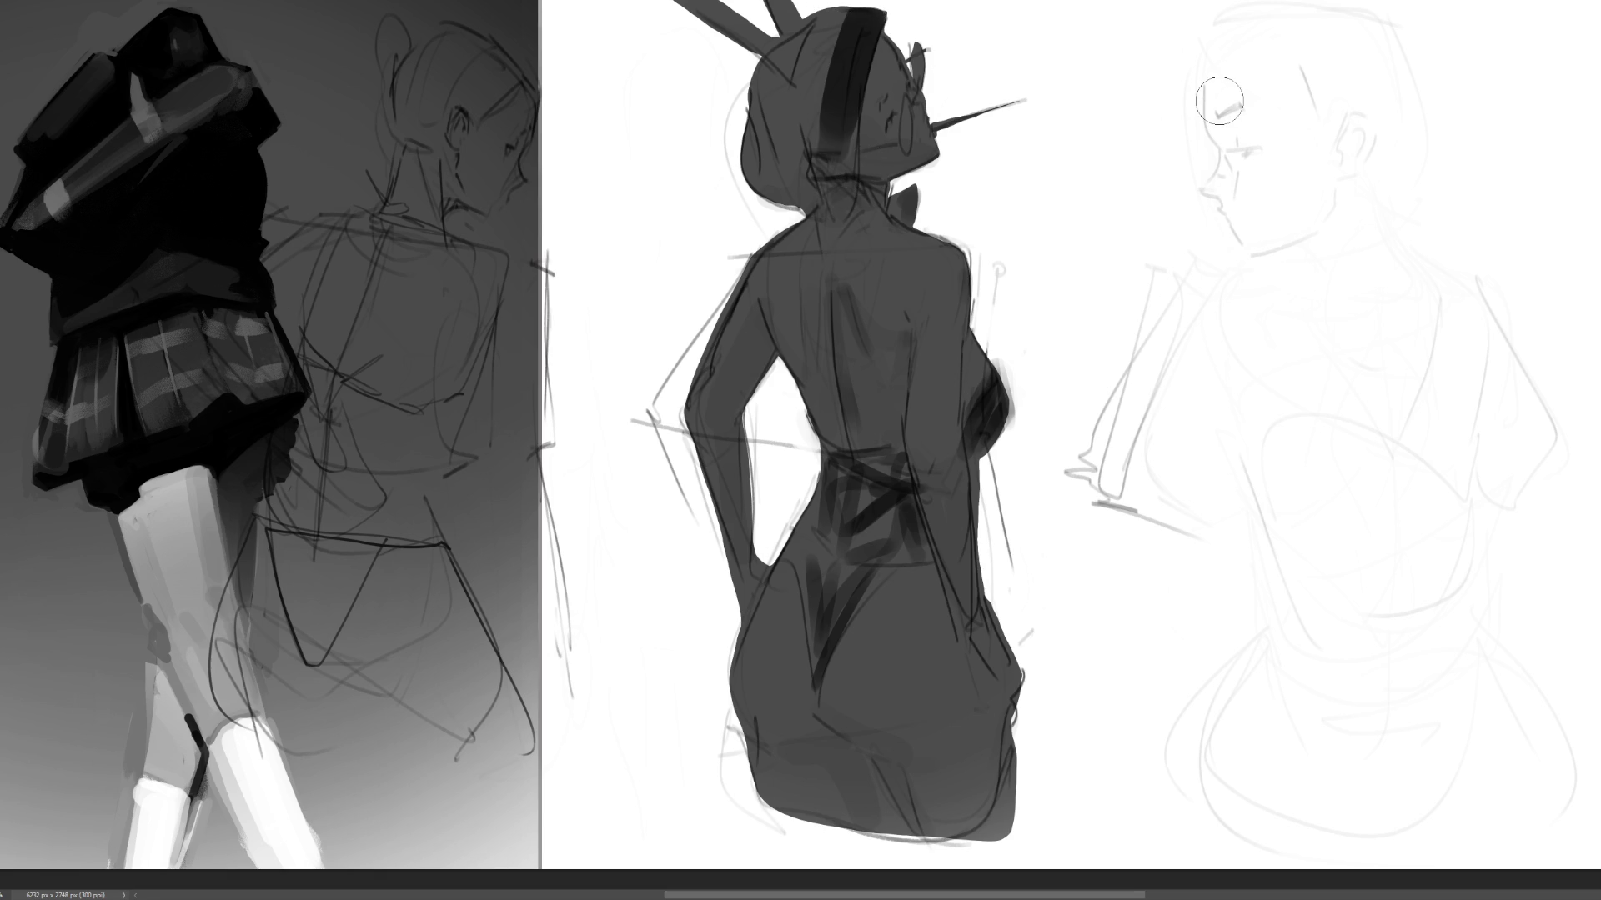
mouse_move(859, 21)
left_mouse_down()
mouse_move(774, 92)
mouse_move(769, 156)
mouse_move(788, 192)
mouse_move(782, 154)
mouse_move(843, 47)
mouse_move(843, 150)
left_mouse_up()
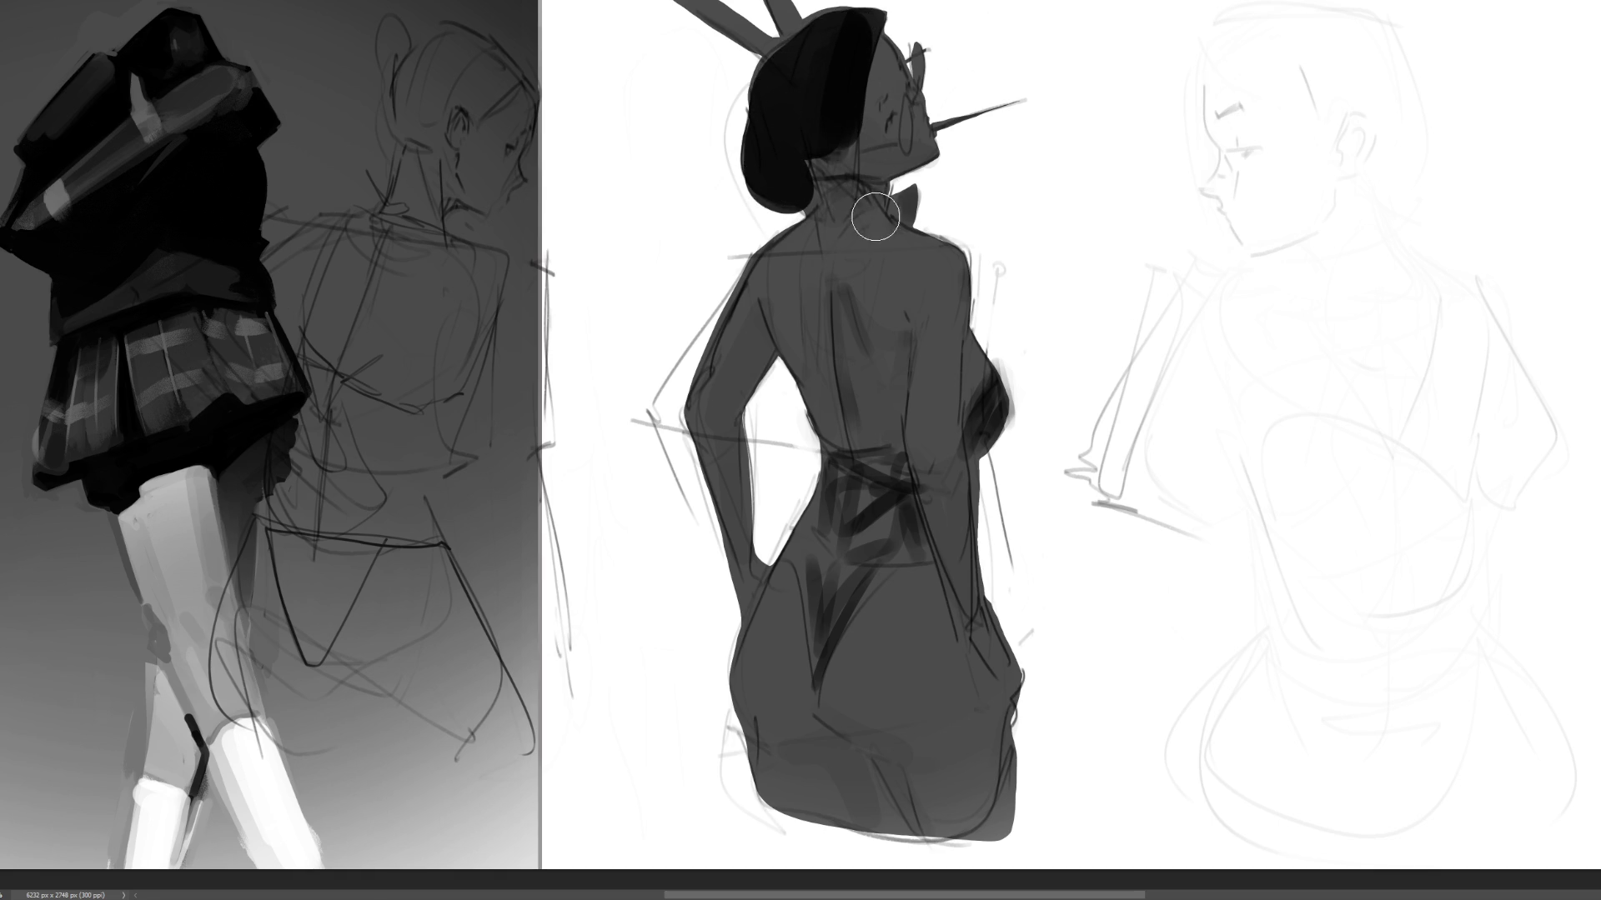
left_click_drag(879, 25, 884, 32)
mouse_move(882, 32)
left_mouse_down()
mouse_move(865, 188)
mouse_move(841, 207)
left_mouse_up()
mouse_move(817, 182)
left_mouse_down()
mouse_move(811, 209)
mouse_move(827, 210)
left_mouse_up()
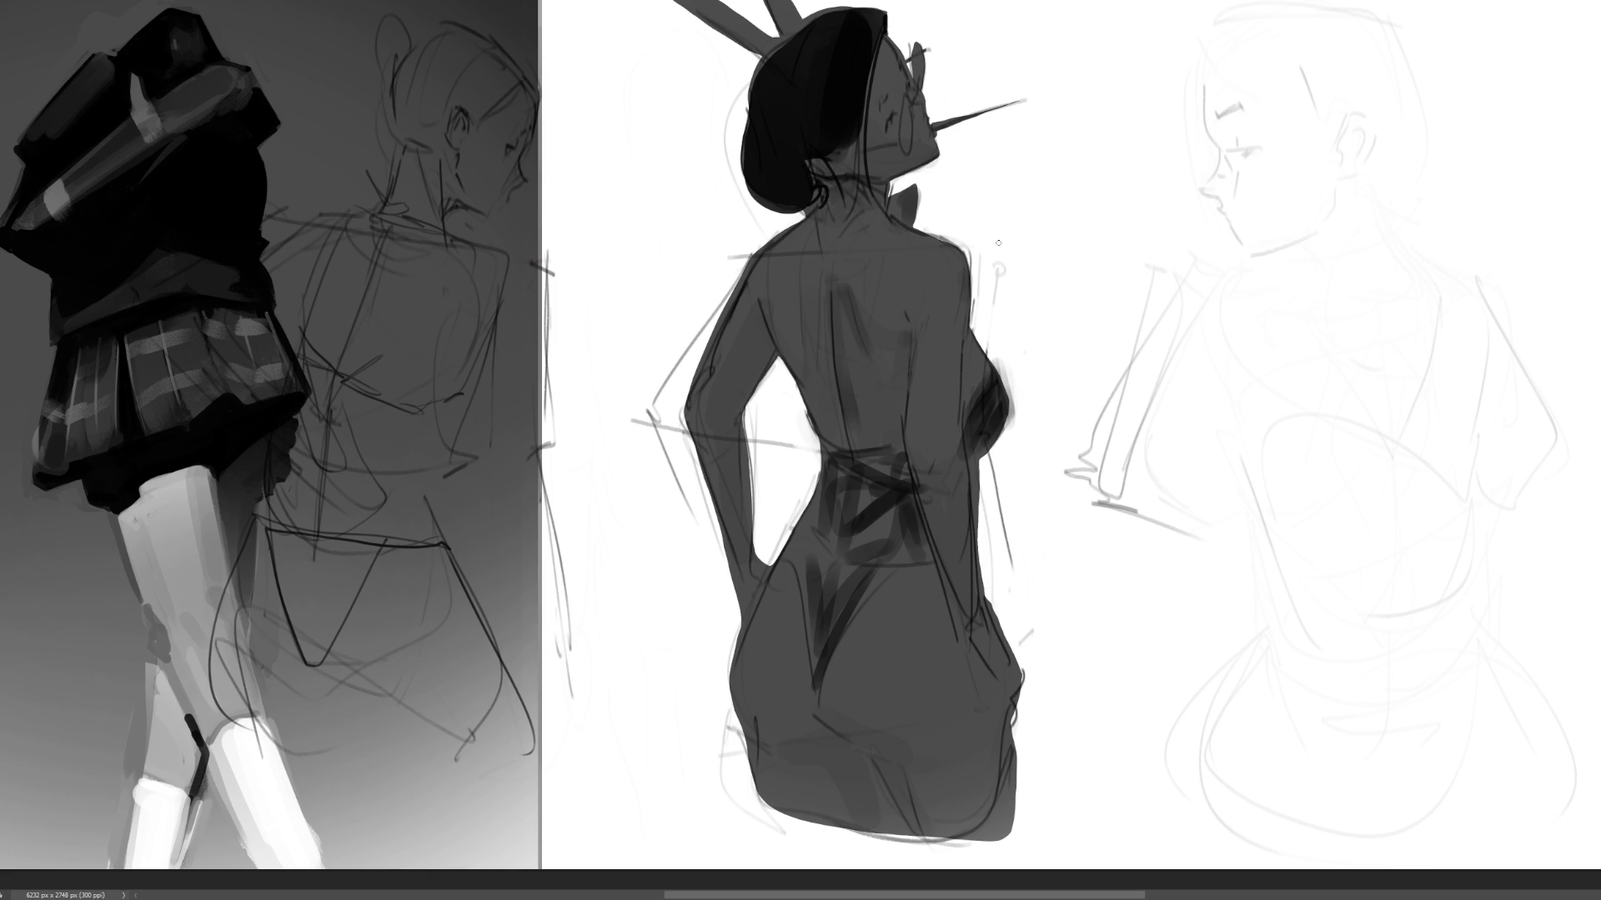
mouse_move(834, 140)
left_mouse_down()
mouse_move(855, 250)
mouse_move(867, 200)
mouse_move(908, 200)
mouse_move(905, 222)
left_mouse_up()
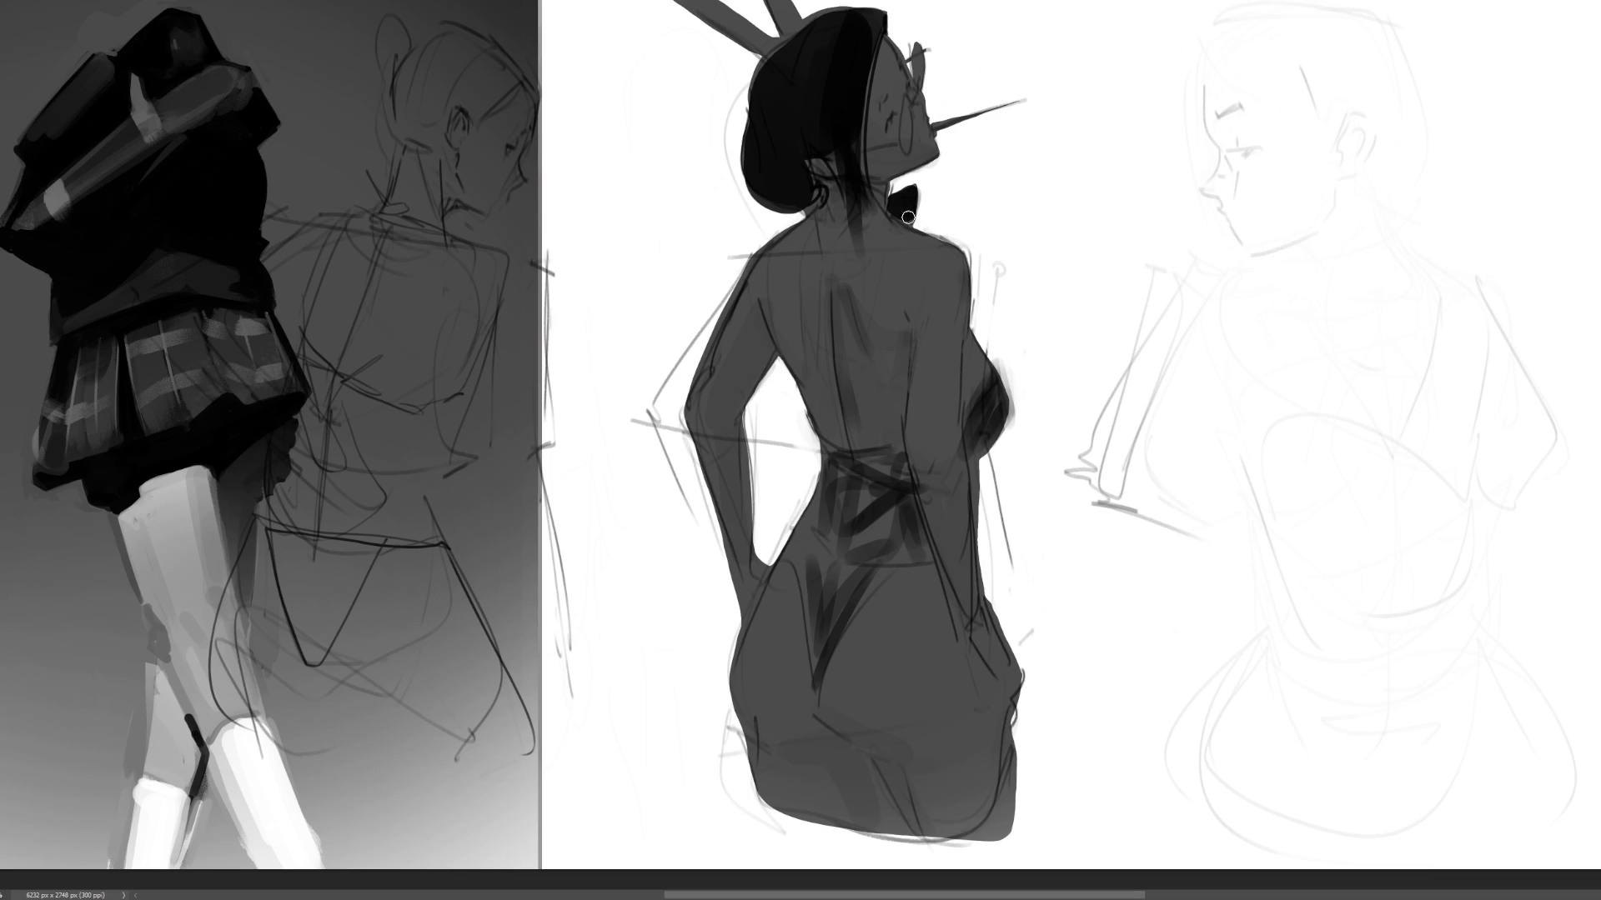
- Shade the side of the chest and paint a dark waistband and leotard below it
mouse_move(992, 382)
left_mouse_down()
mouse_move(971, 442)
mouse_move(996, 396)
mouse_move(962, 427)
left_mouse_up()
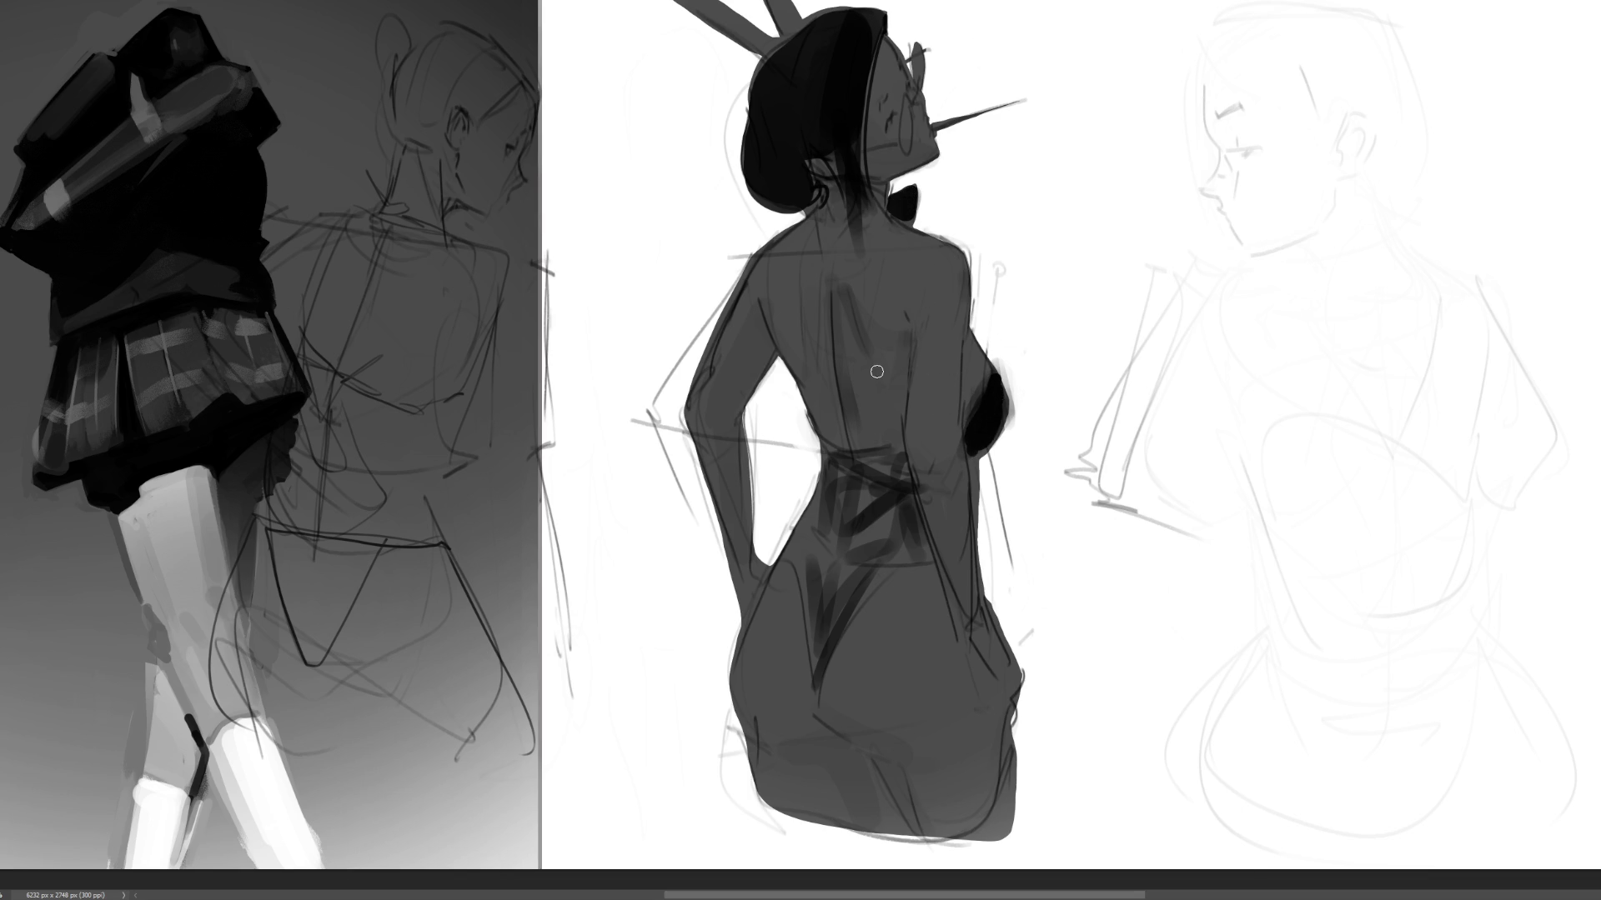
mouse_move(821, 464)
left_mouse_down()
mouse_move(897, 464)
mouse_move(908, 543)
mouse_move(810, 659)
left_mouse_up()
mouse_move(839, 494)
left_mouse_down()
mouse_move(807, 525)
mouse_move(826, 567)
mouse_move(820, 653)
mouse_move(900, 543)
mouse_move(846, 479)
mouse_move(881, 543)
mouse_move(915, 554)
left_mouse_up()
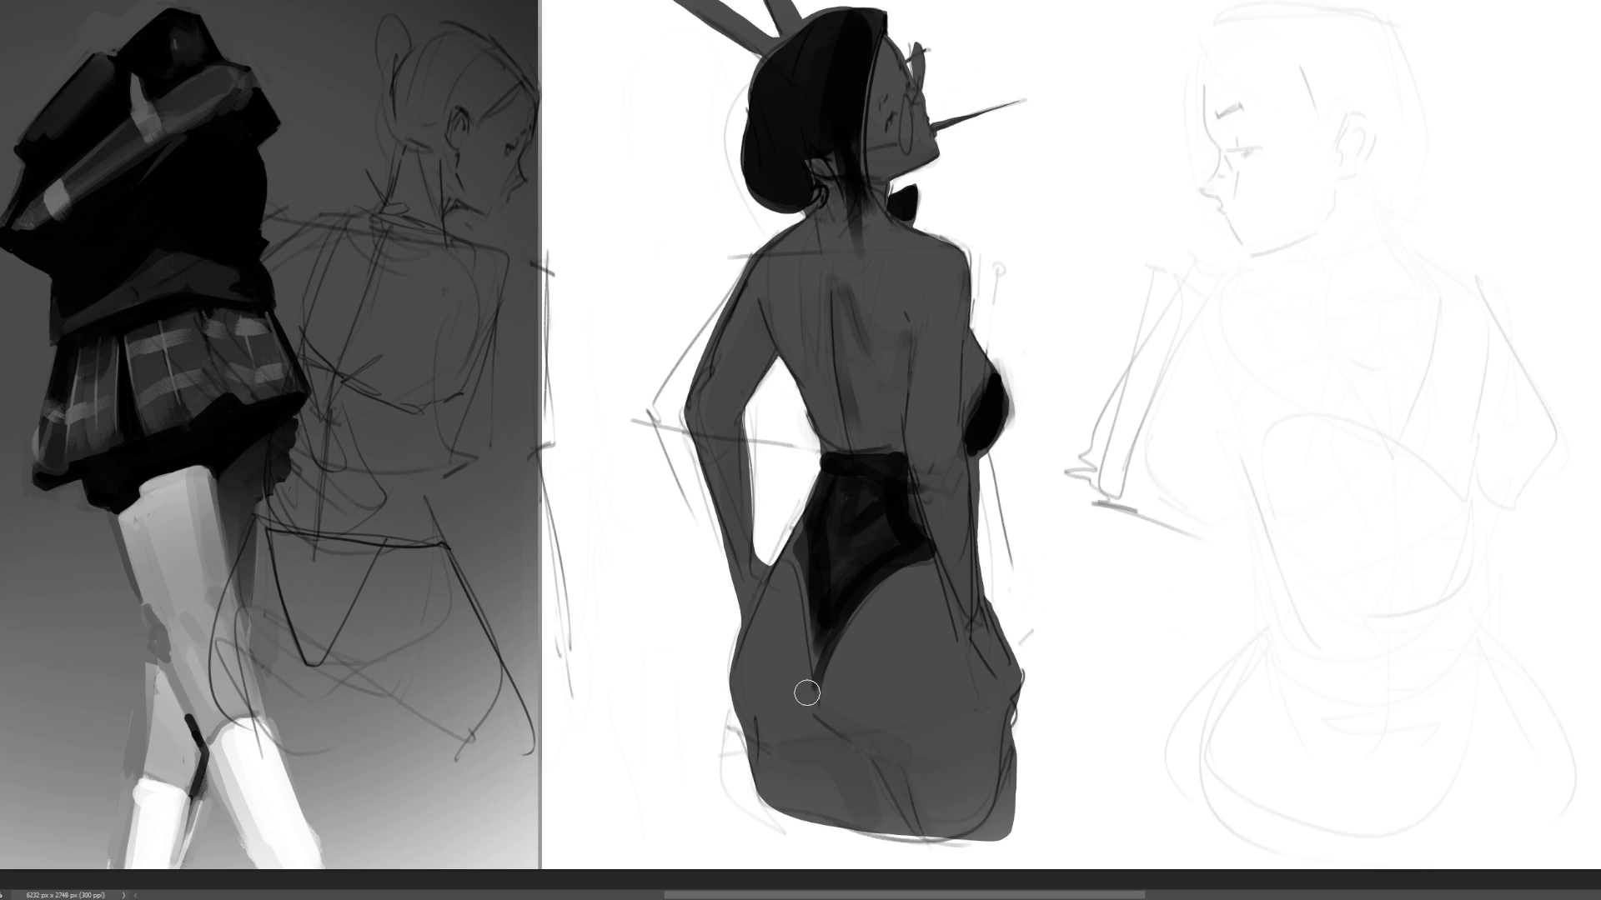
- Refine the dark curve and a soft stroke across the centre figure's hip
mouse_move(807, 693)
left_mouse_down()
mouse_move(833, 742)
mouse_move(815, 749)
mouse_move(863, 763)
mouse_move(908, 812)
left_mouse_up()
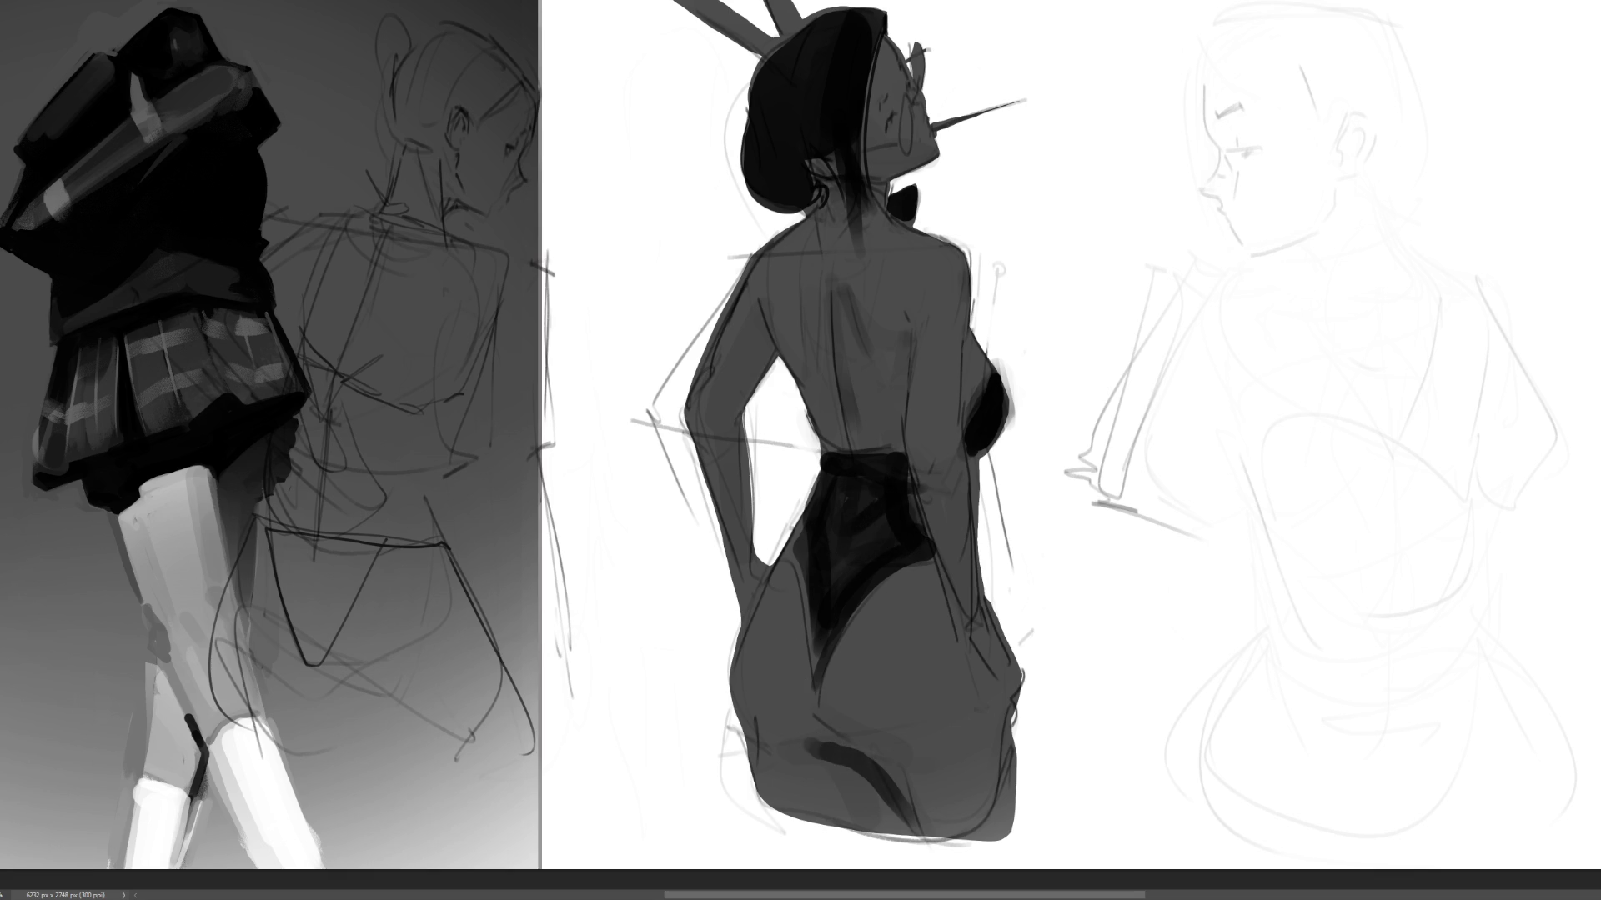
key("ctrl+z")
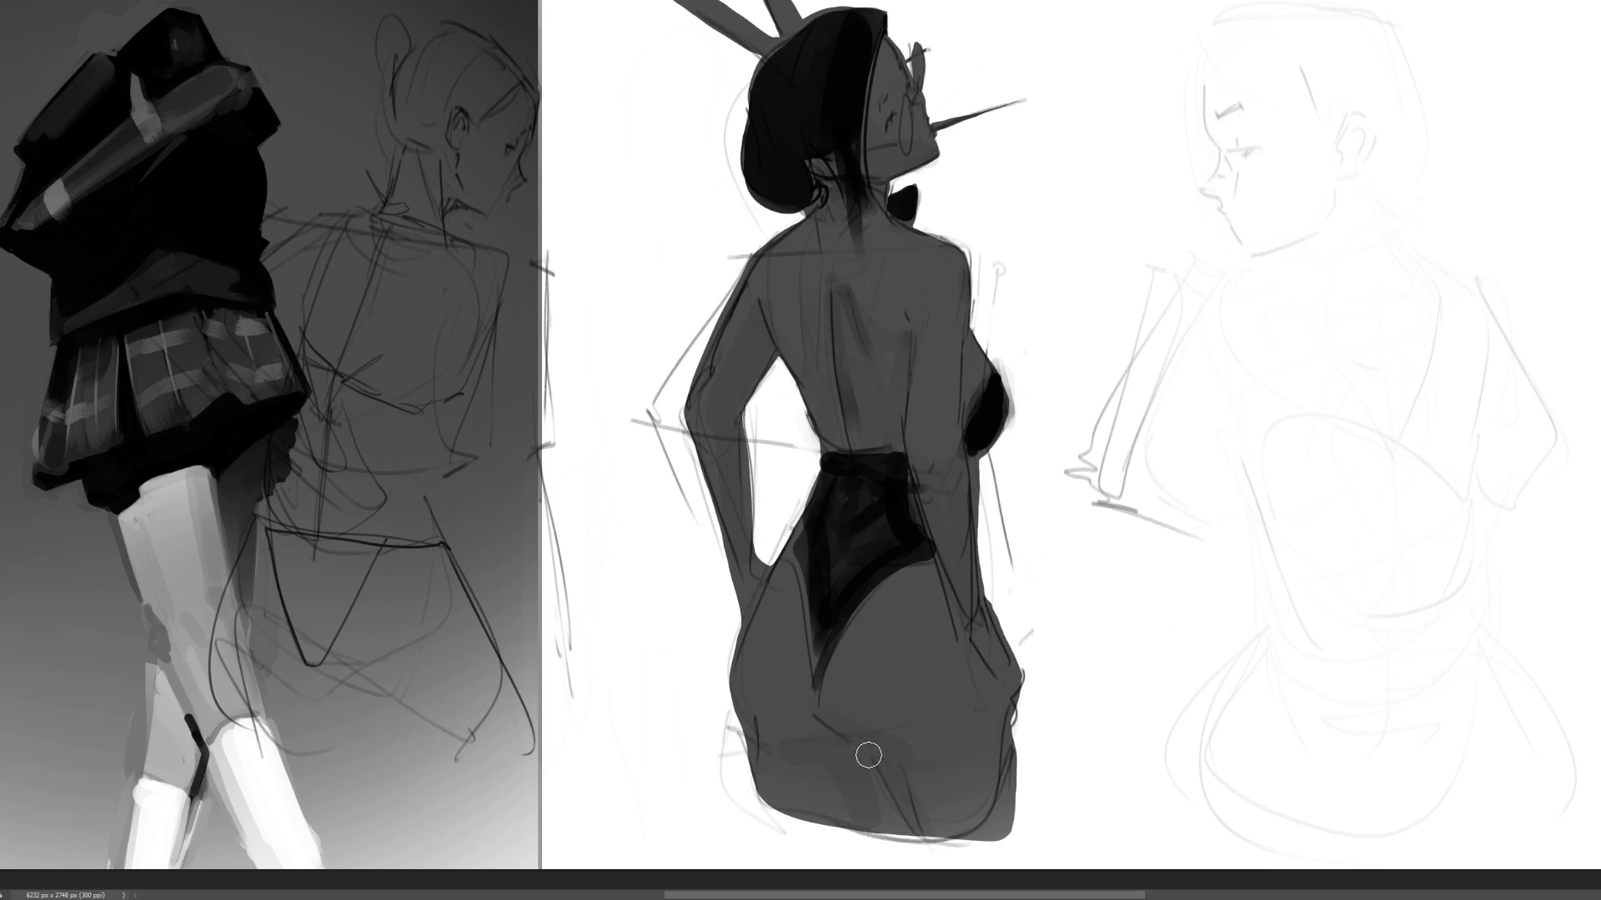
left_click_drag(816, 727, 918, 859)
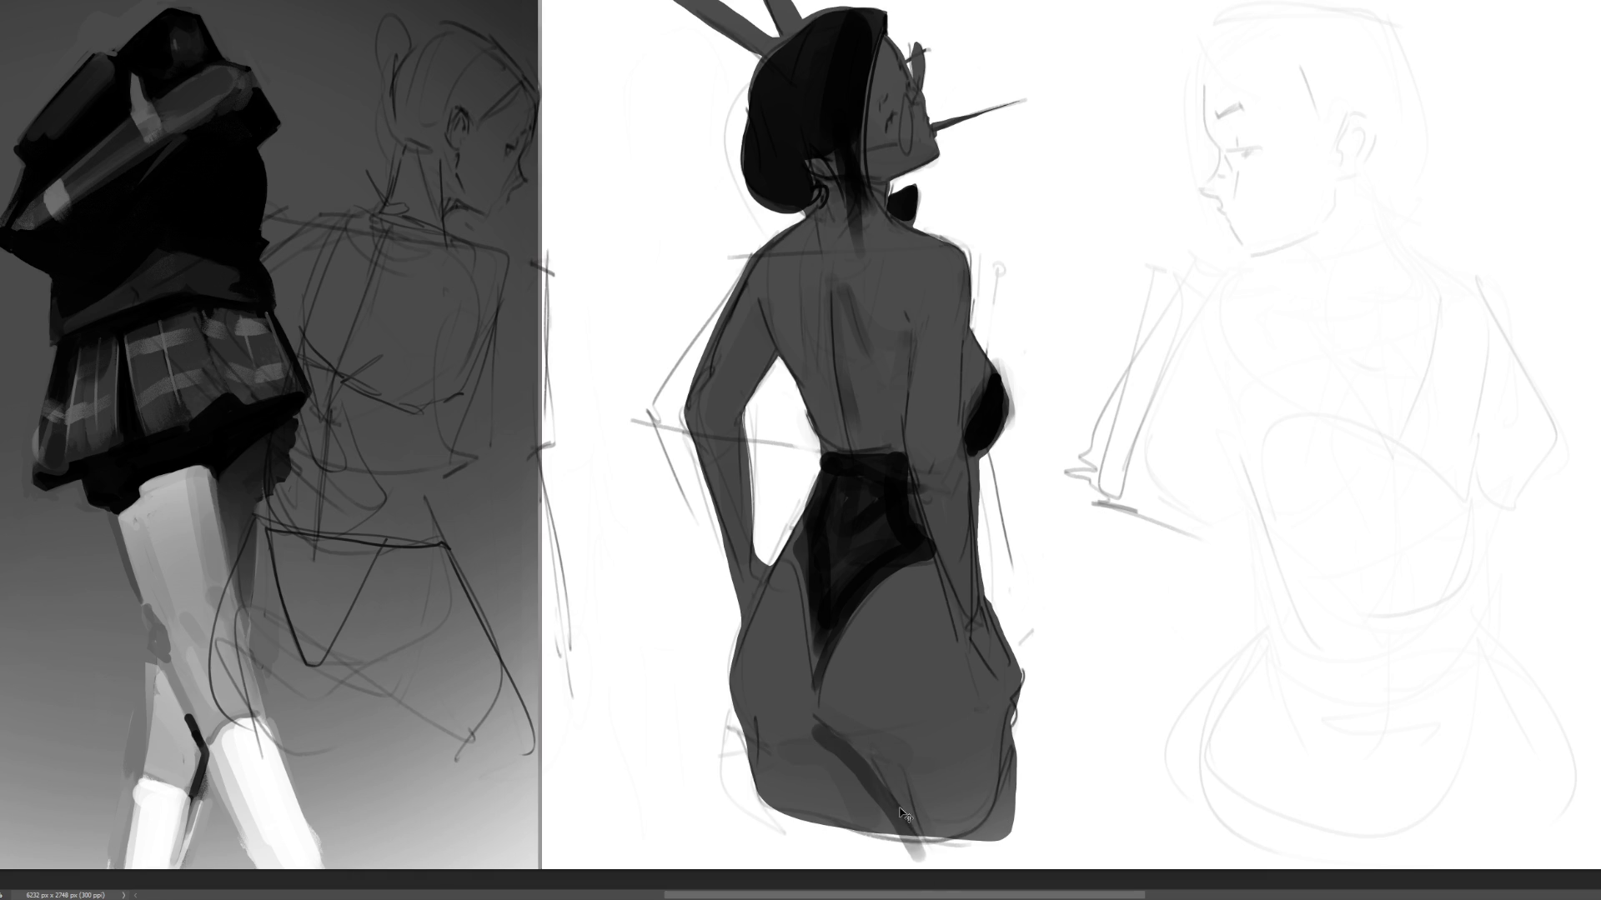
key("ctrl+z")
left_click_drag(814, 729, 906, 841)
key("ctrl+z")
mouse_move(815, 726)
left_mouse_down()
mouse_move(867, 761)
mouse_move(917, 859)
left_mouse_up()
left_click_drag(798, 744, 846, 741)
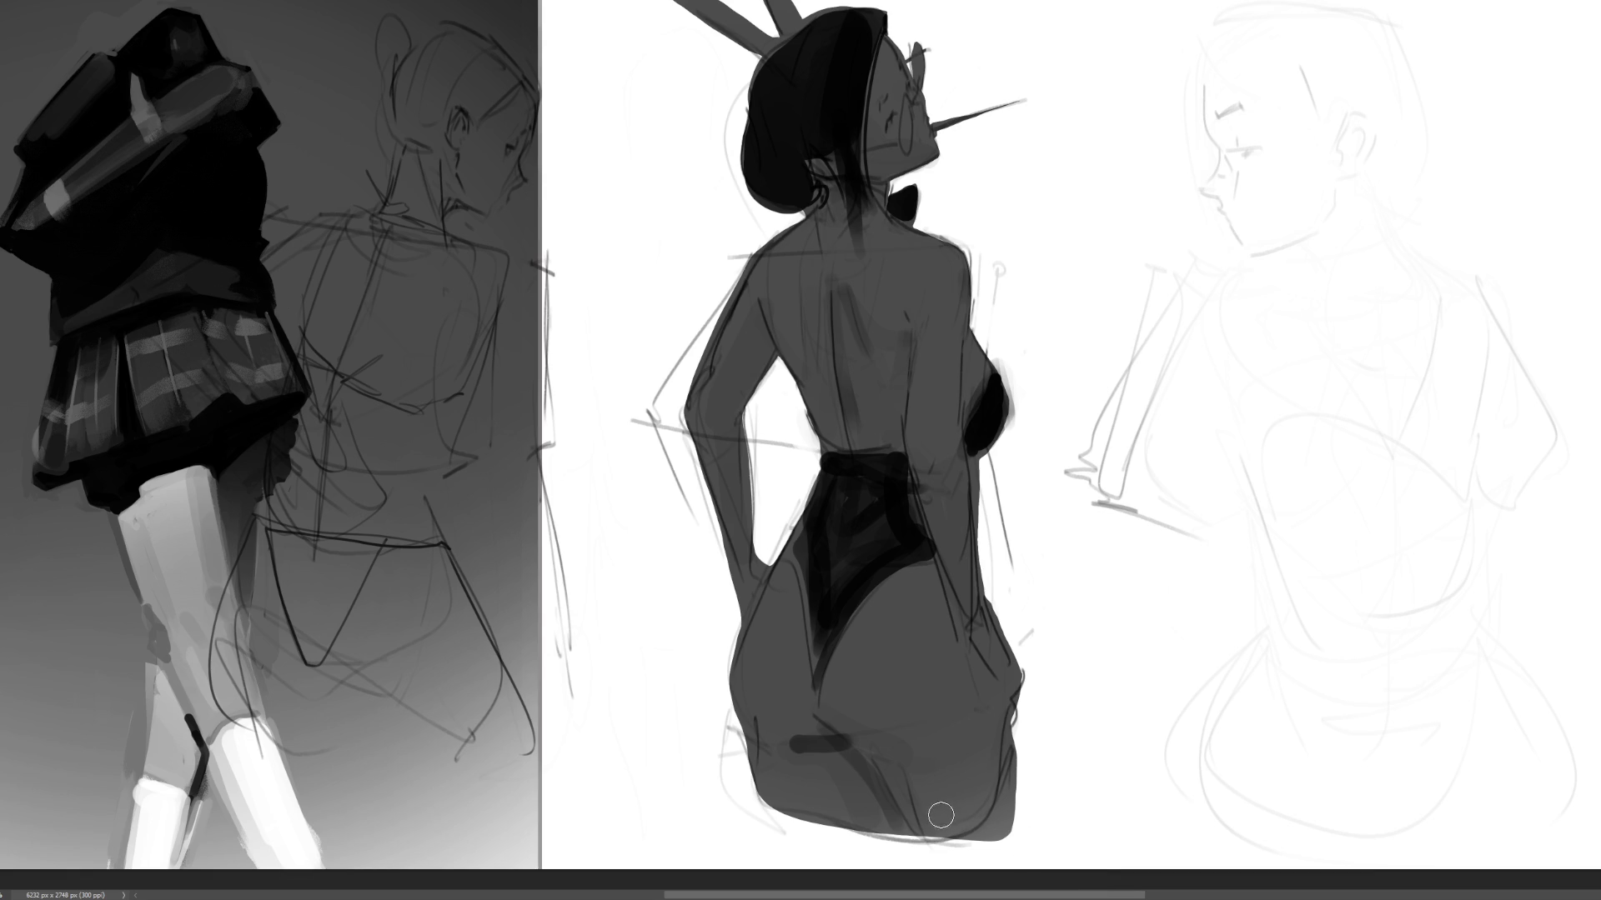
key("ctrl+z")
left_click_drag(801, 739, 896, 754)
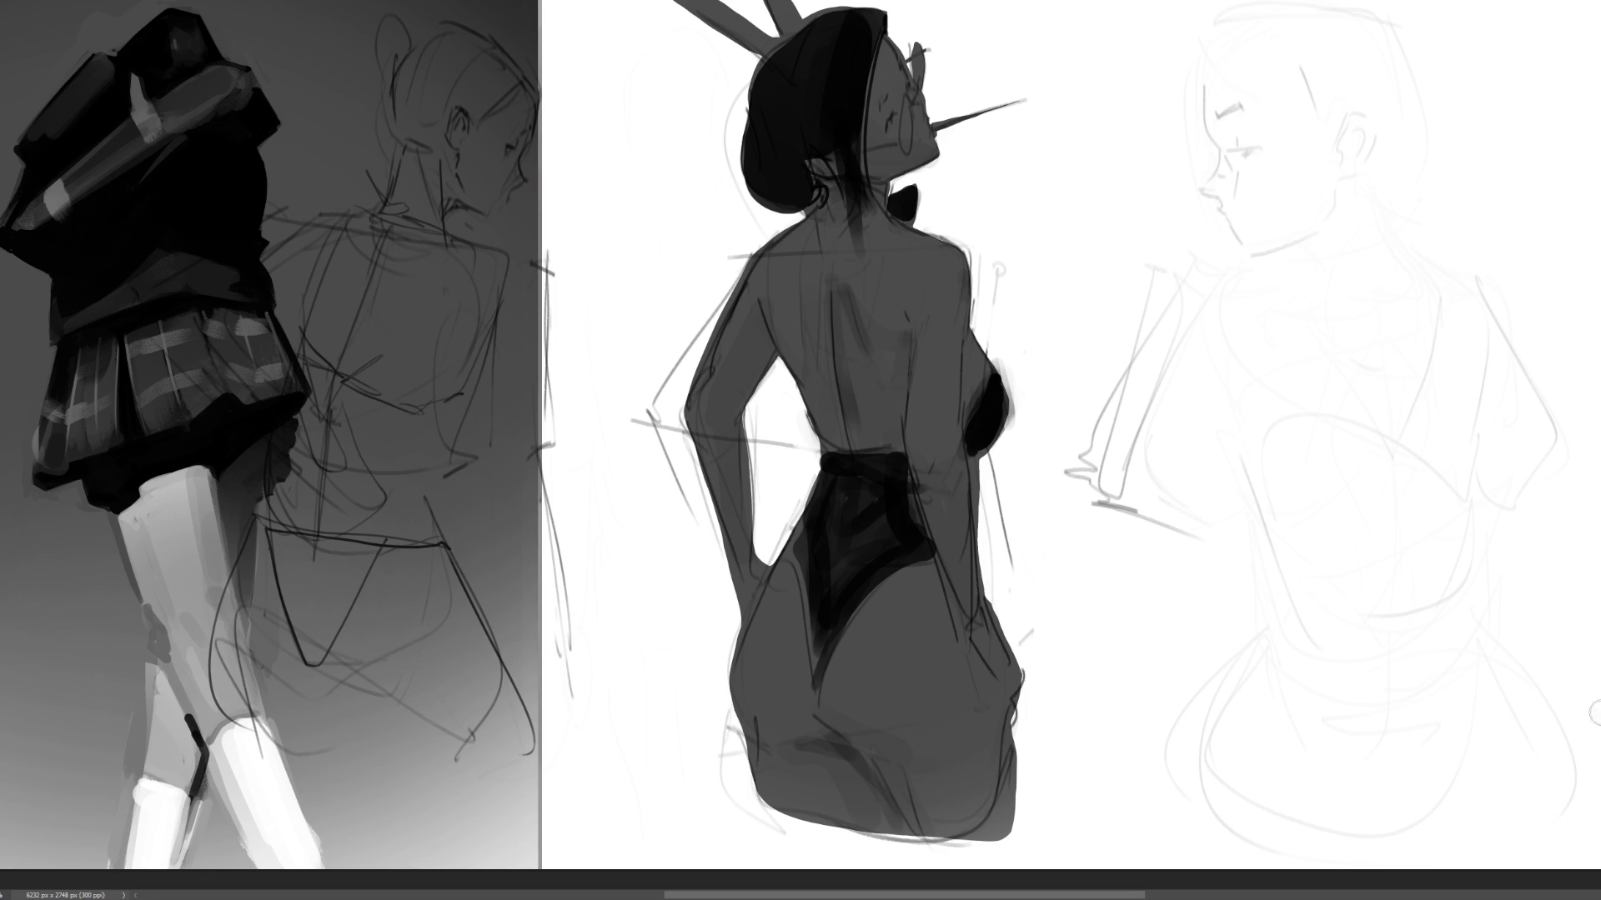
- Repaint the bunny ears, trimming the overlong left ear, and add an earring and glasses lens
left_click_drag(692, 4, 796, 41)
left_click_drag(671, 5, 741, 46)
key("ctrl+z")
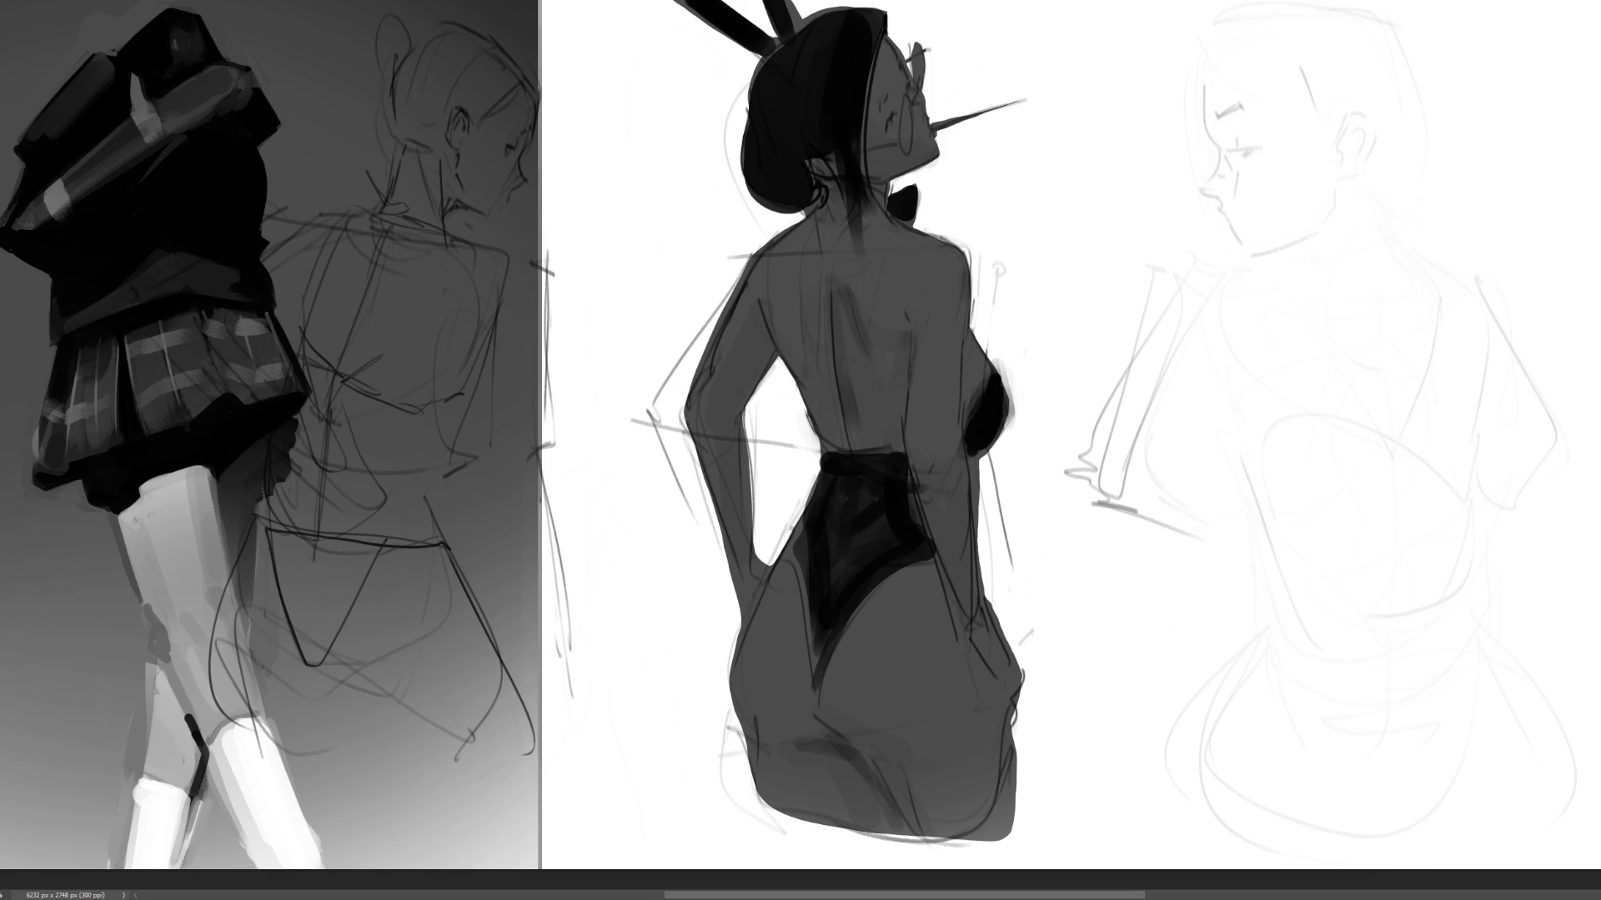
left_click_drag(907, 107, 906, 144)
mouse_move(919, 79)
left_mouse_down()
mouse_move(916, 55)
mouse_move(907, 140)
left_mouse_up()
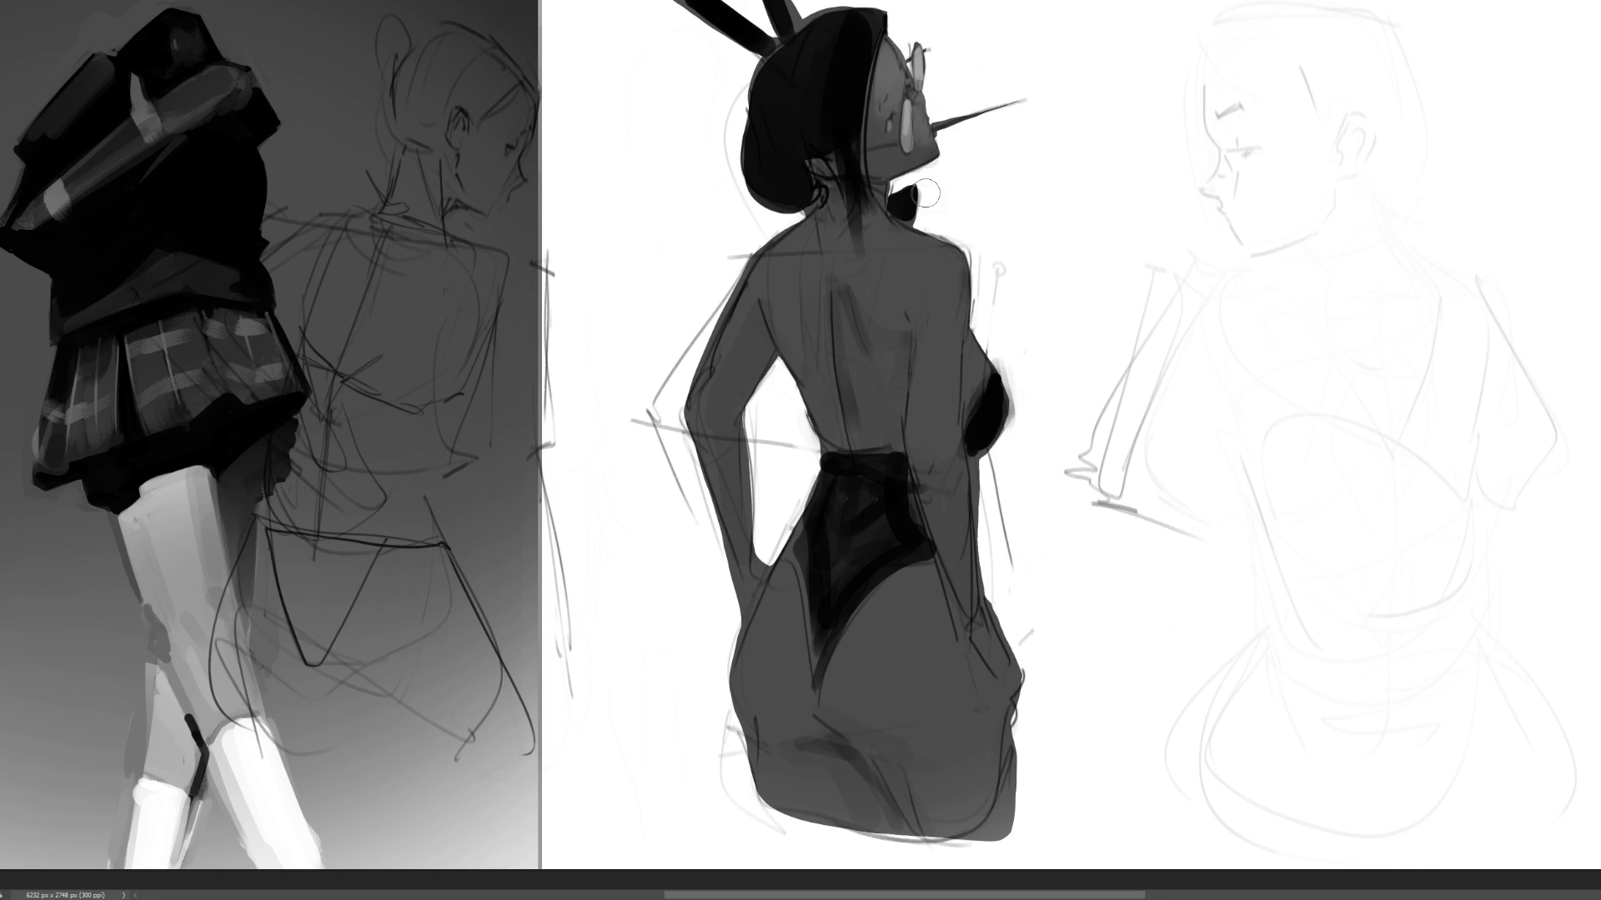
- Add soft highlights along the right shoulder, body edge and the figure's lower-right edge
mouse_move(935, 251)
left_mouse_down()
mouse_move(915, 235)
mouse_move(950, 316)
left_mouse_up()
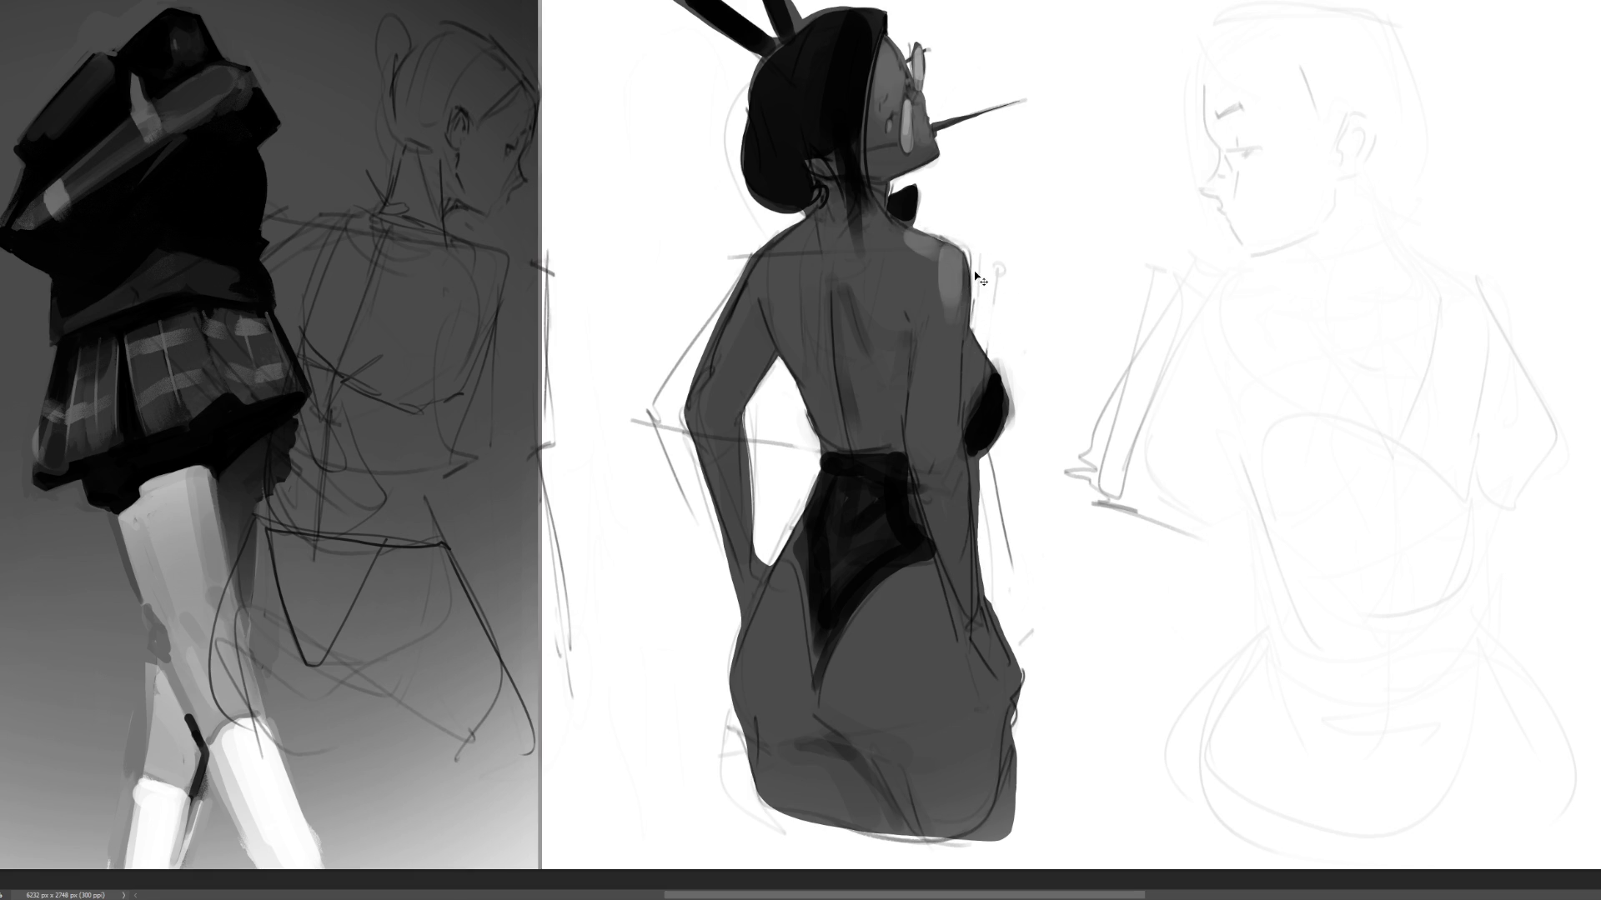
key("ctrl+z")
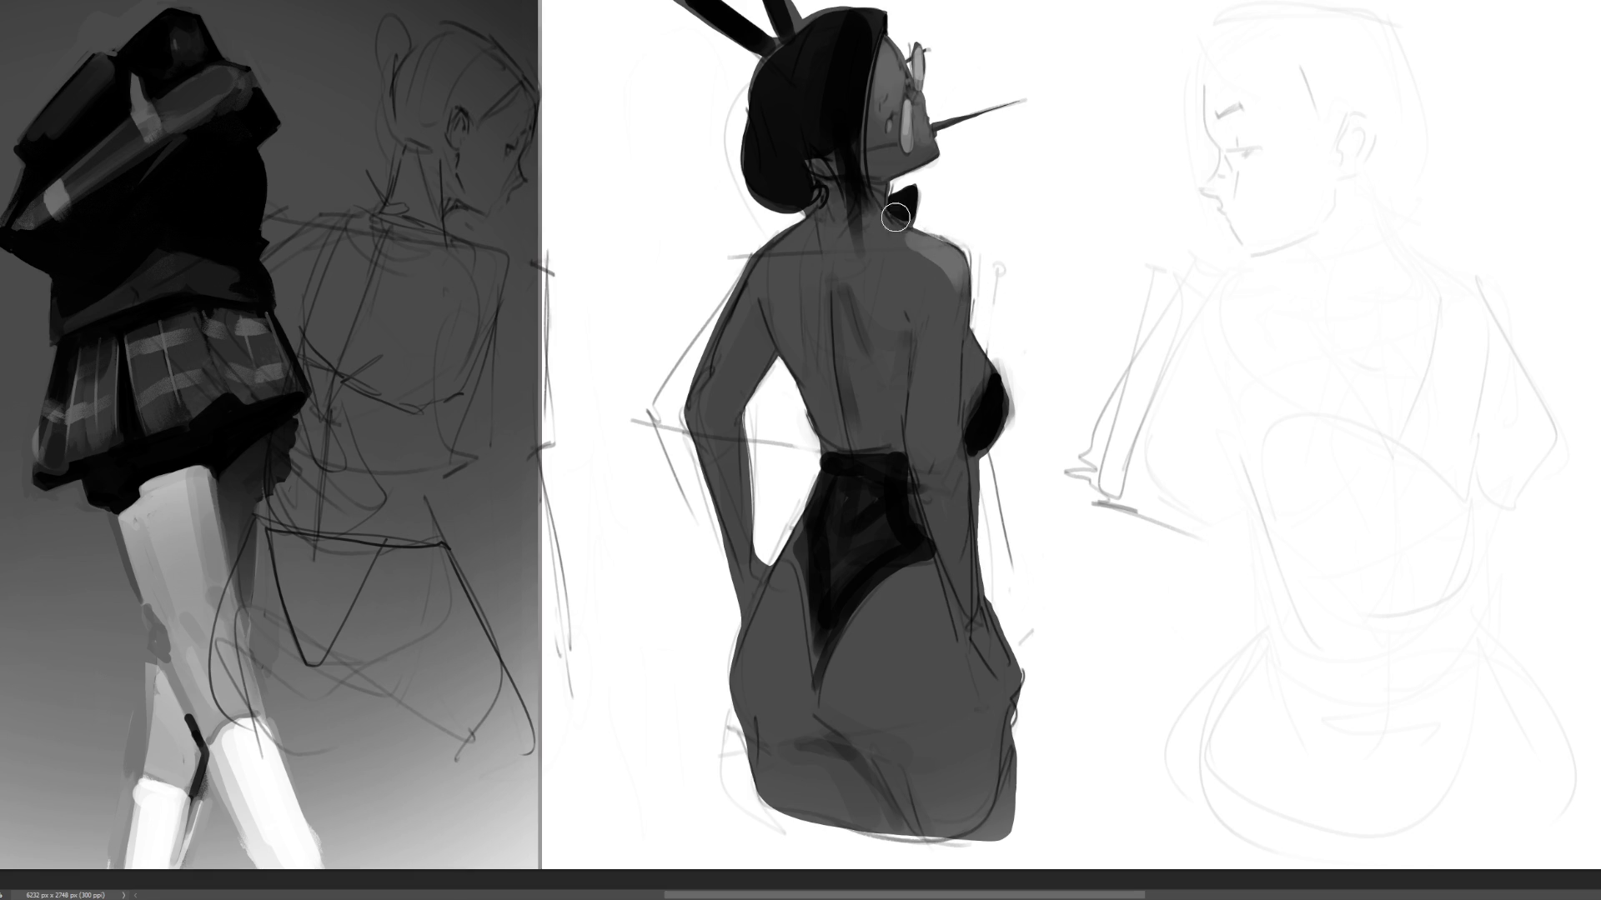
left_click_drag(969, 340, 977, 399)
key("ctrl+z")
left_click_drag(954, 315, 967, 553)
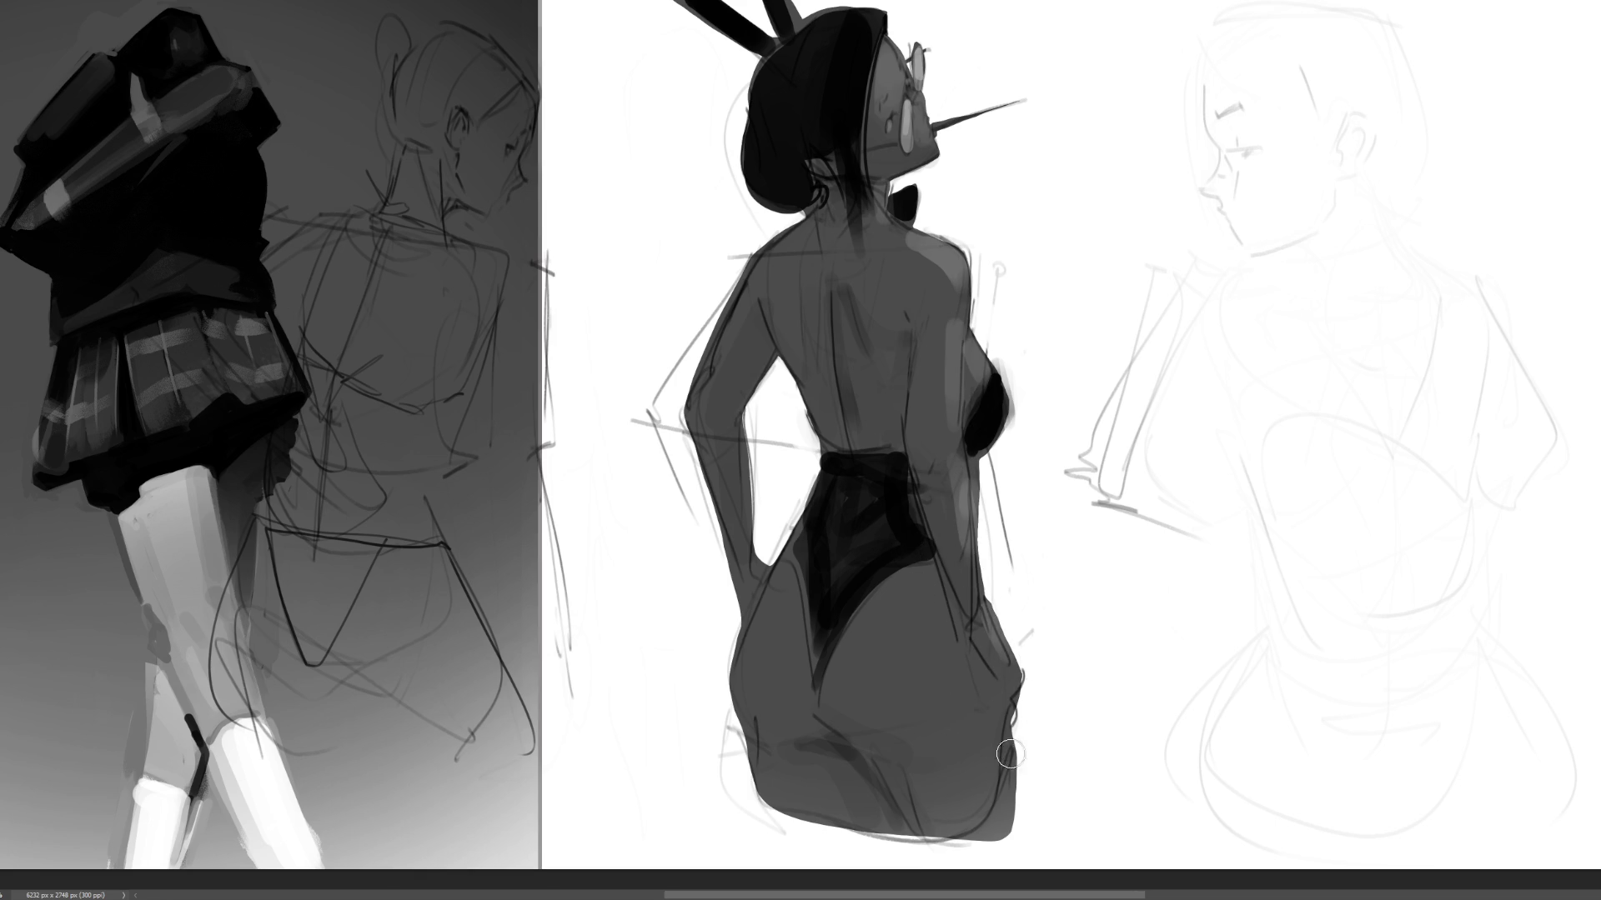
left_click_drag(1004, 705, 1010, 821)
left_click_drag(1002, 725, 1004, 819)
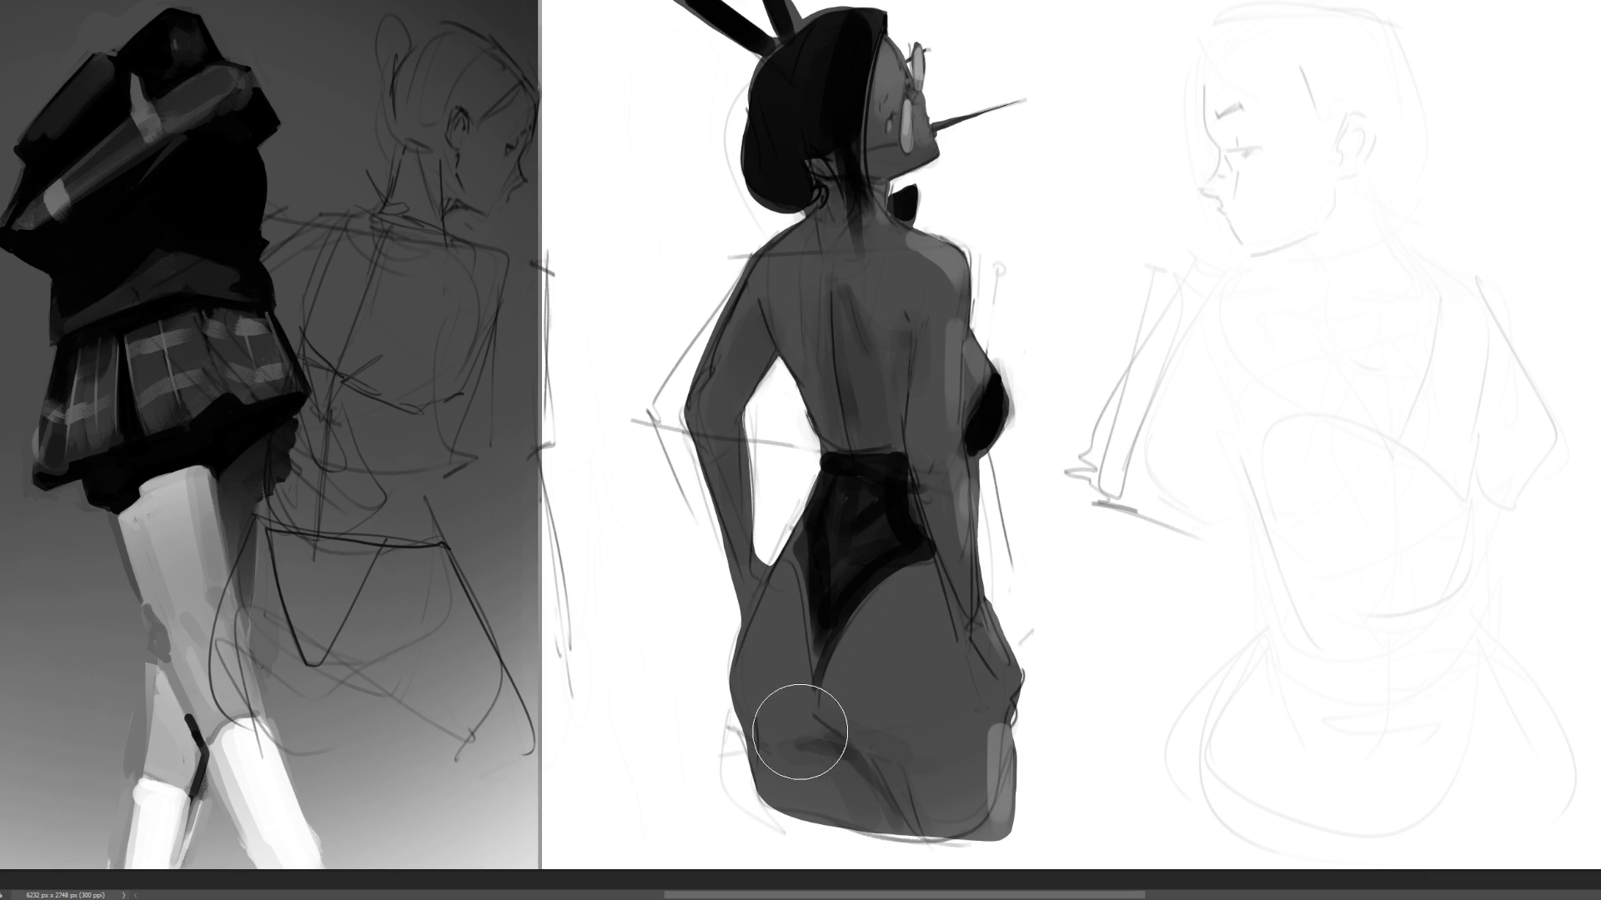
- Stamp soft light tones onto the left hip and both buttocks
left_click_drag(804, 732, 767, 609)
left_click_drag(879, 678, 891, 725)
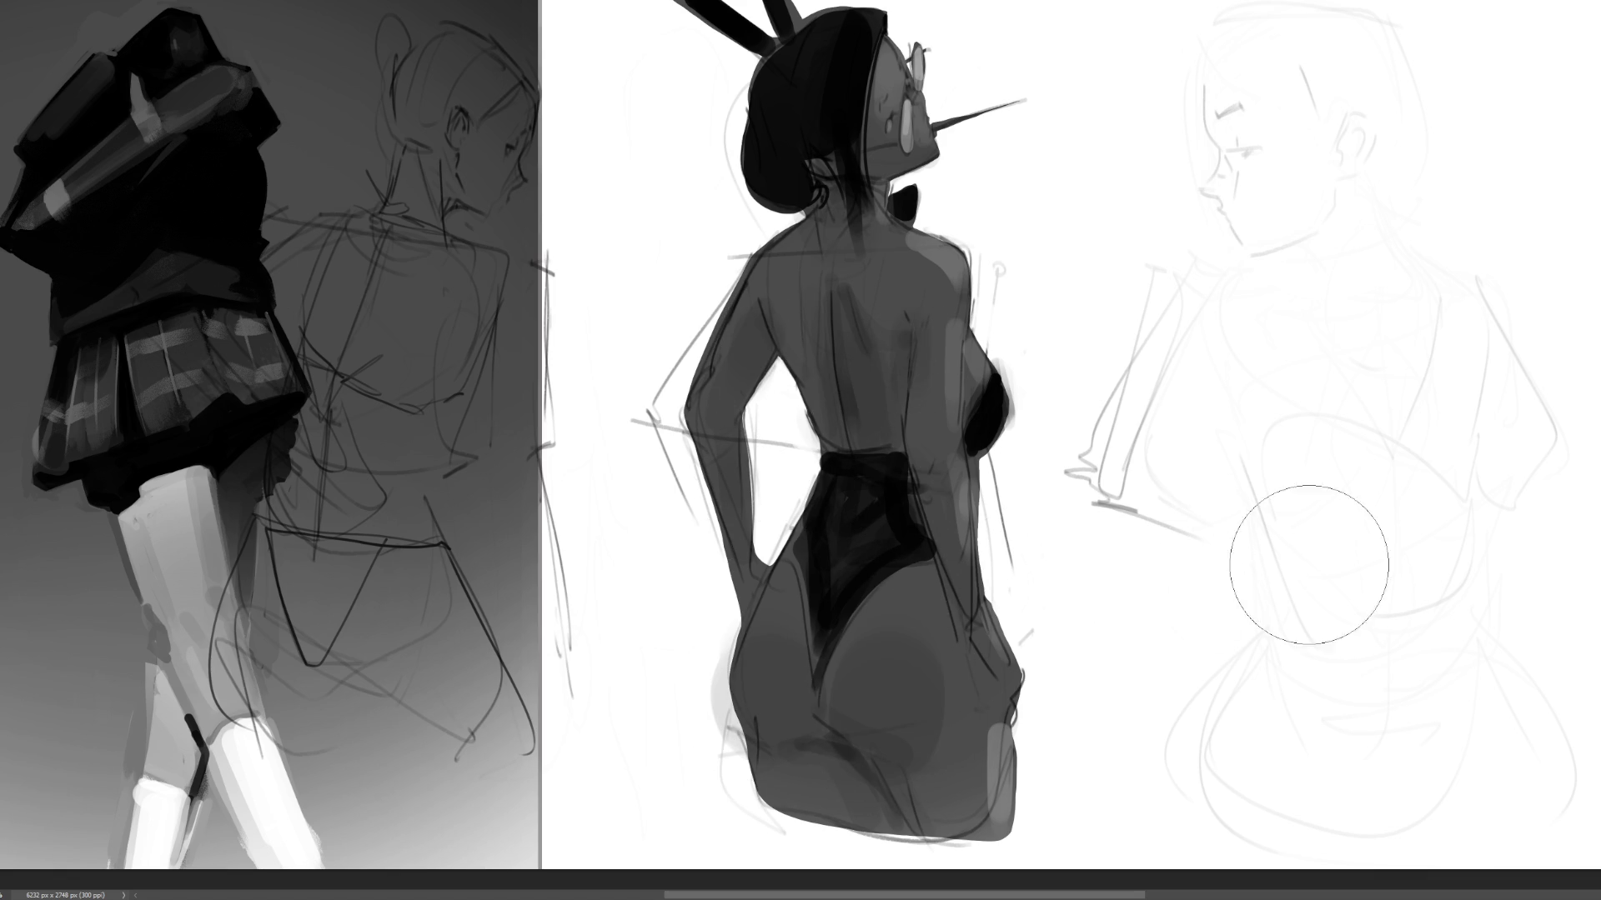
key("ctrl+z")
key("ctrl+z")
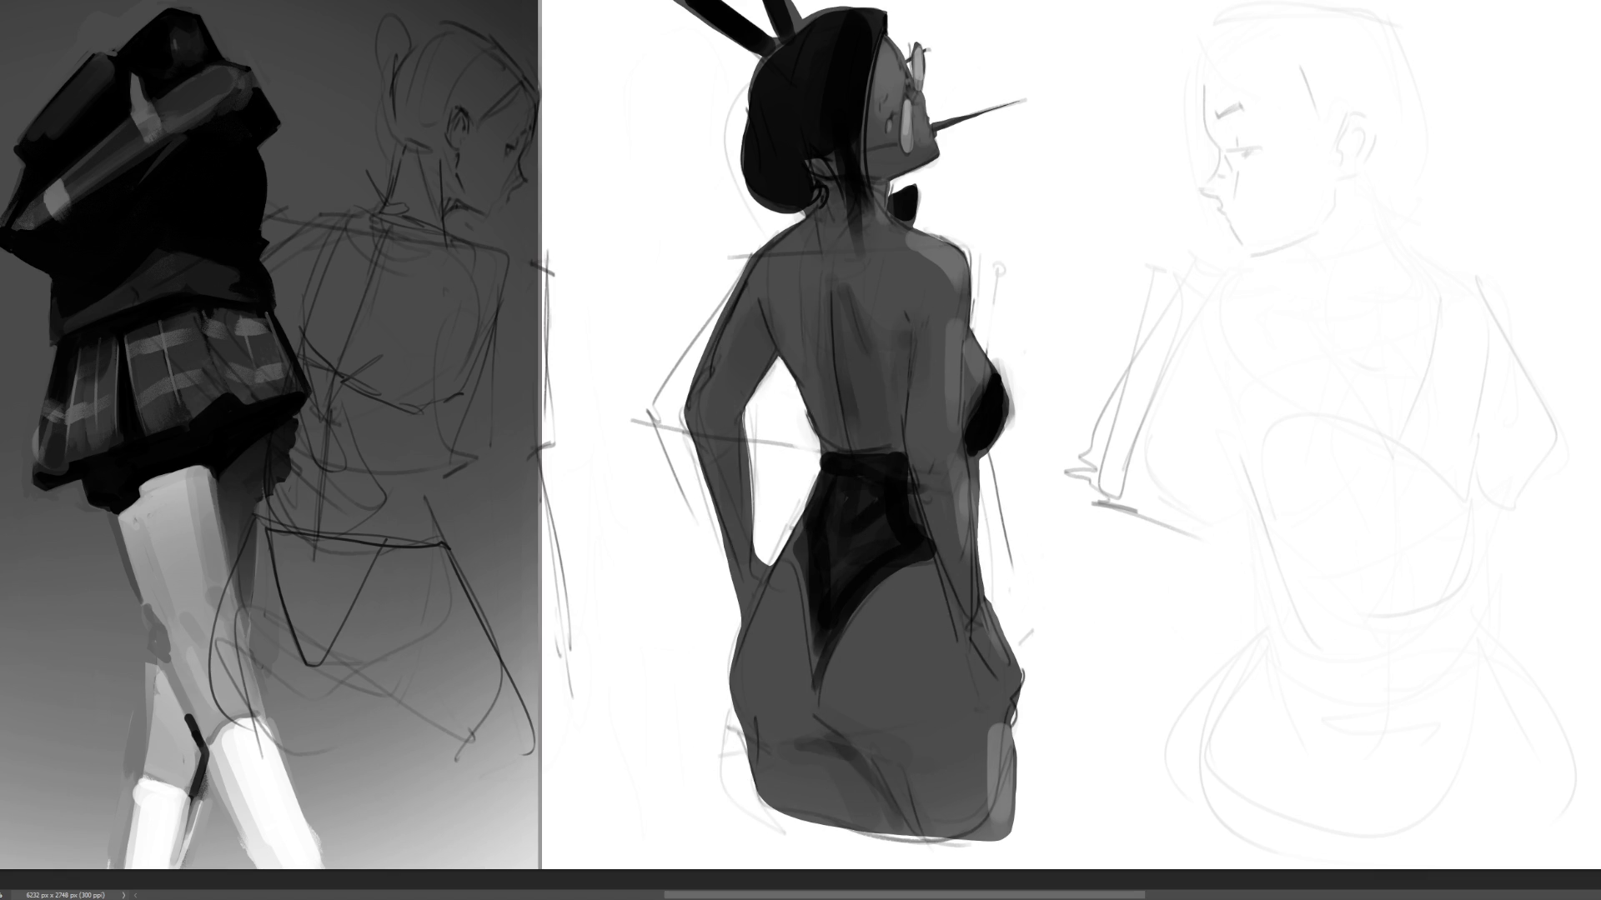
left_click(886, 709)
left_click(958, 509)
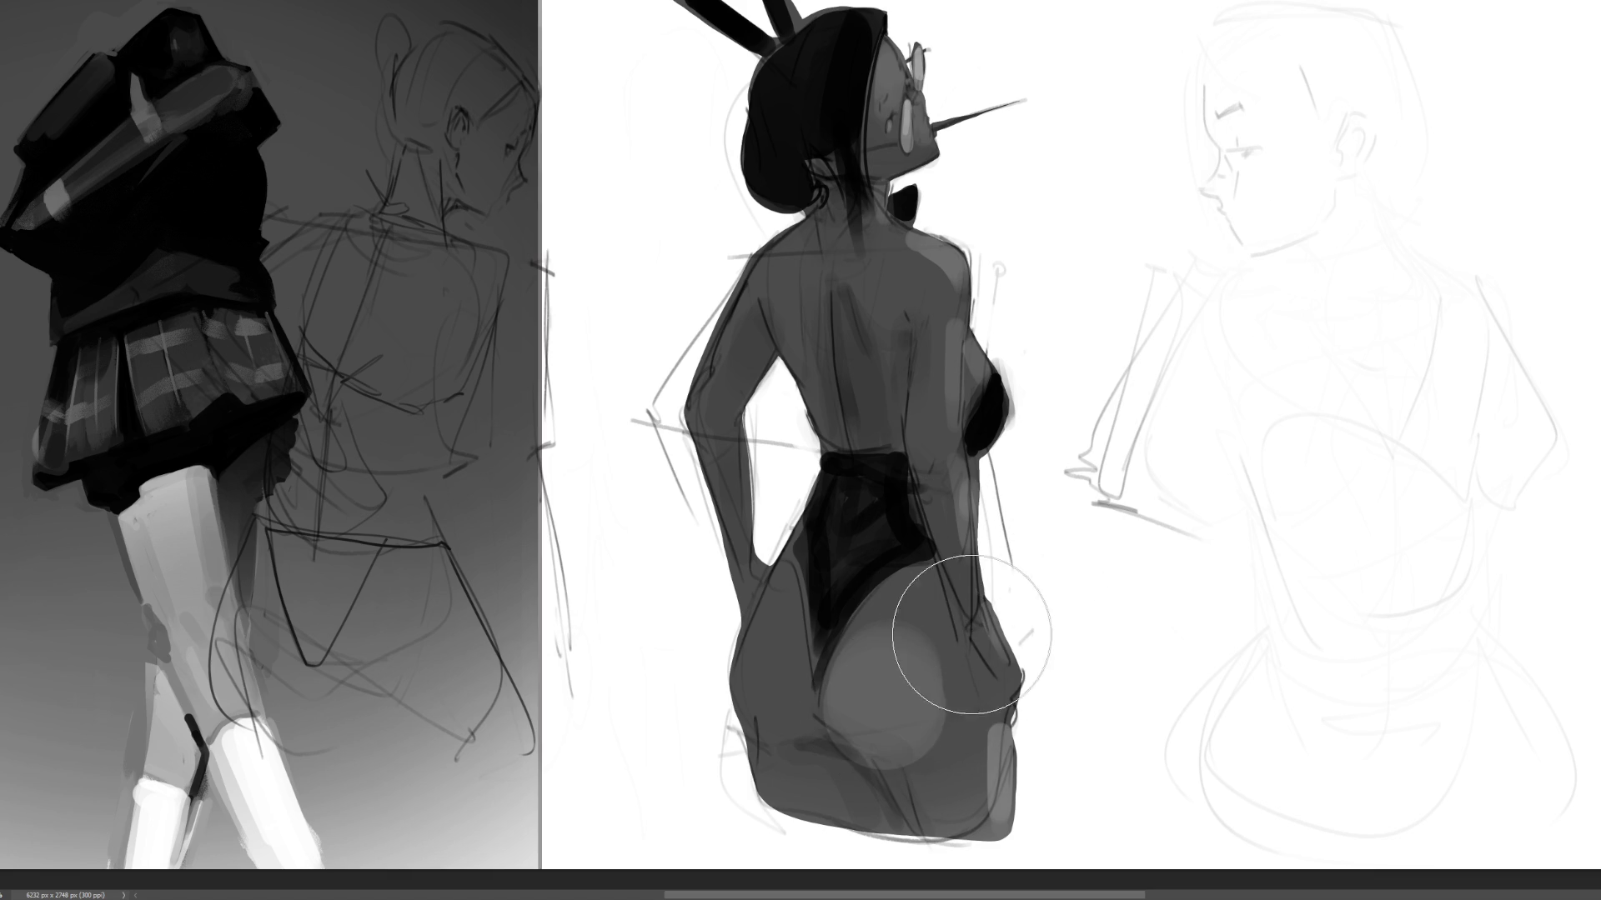
key("ctrl+z")
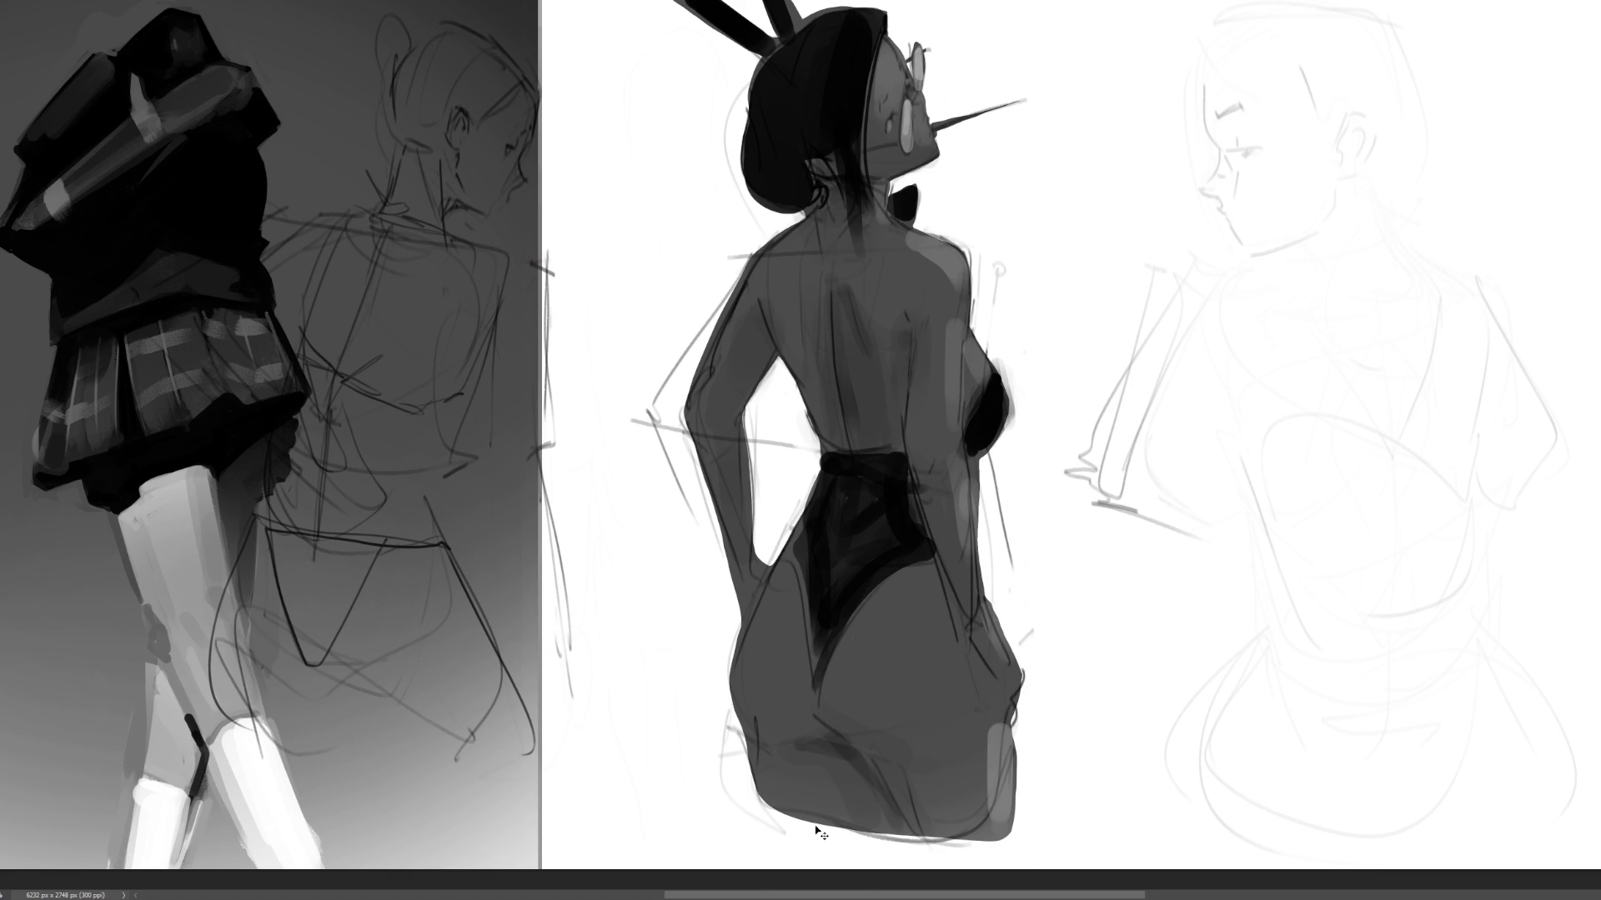
left_click(884, 709)
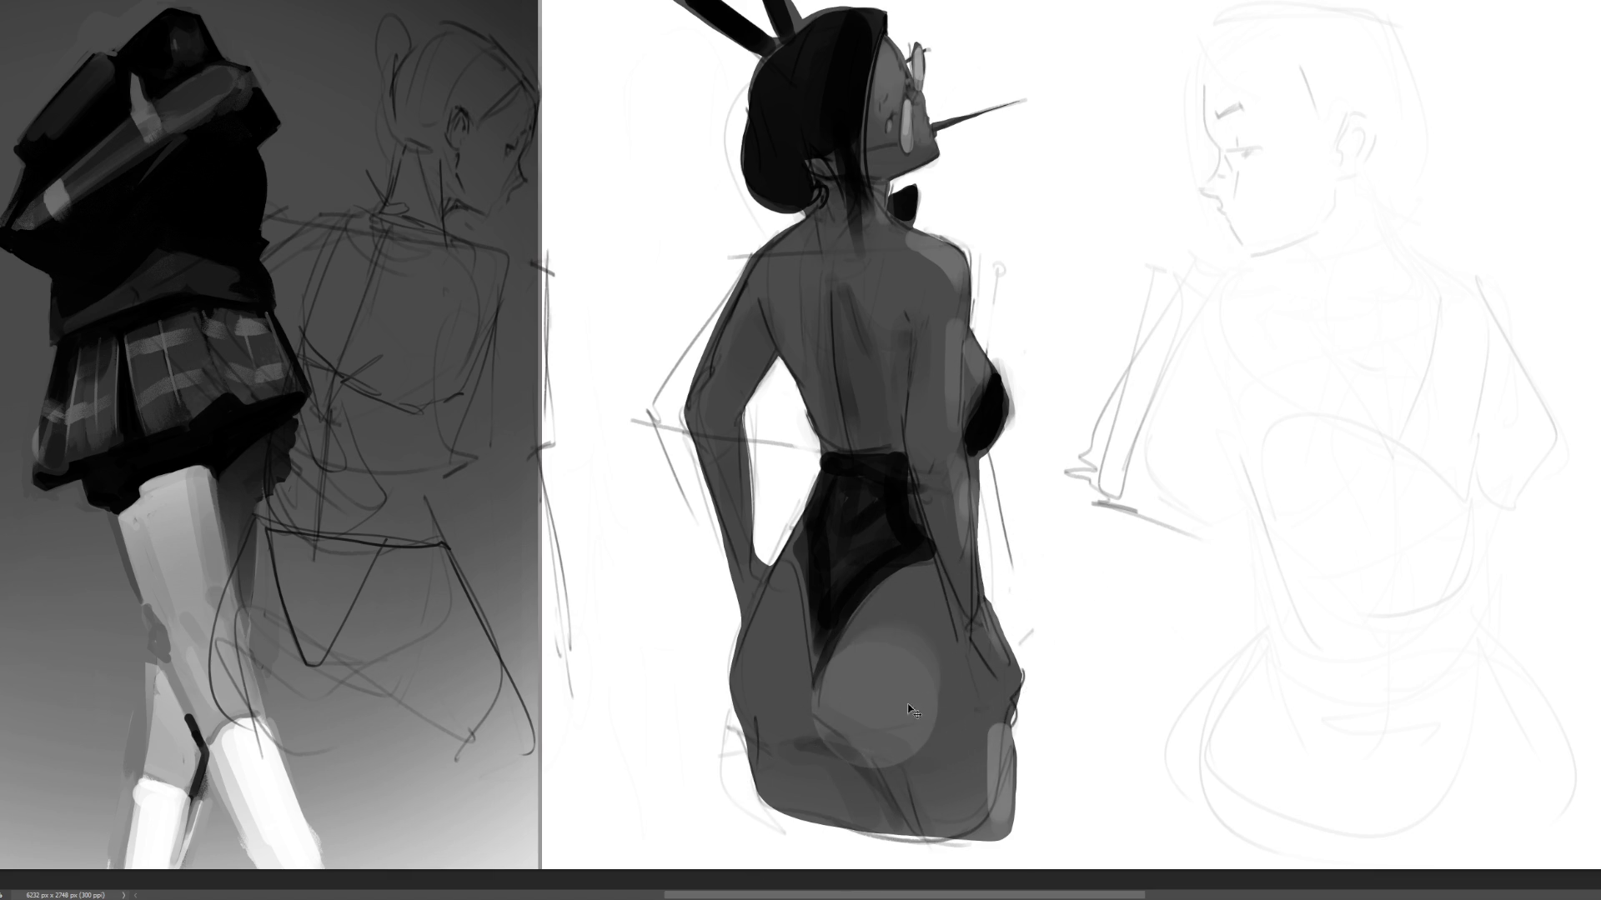
key("ctrl+z")
left_click(884, 690)
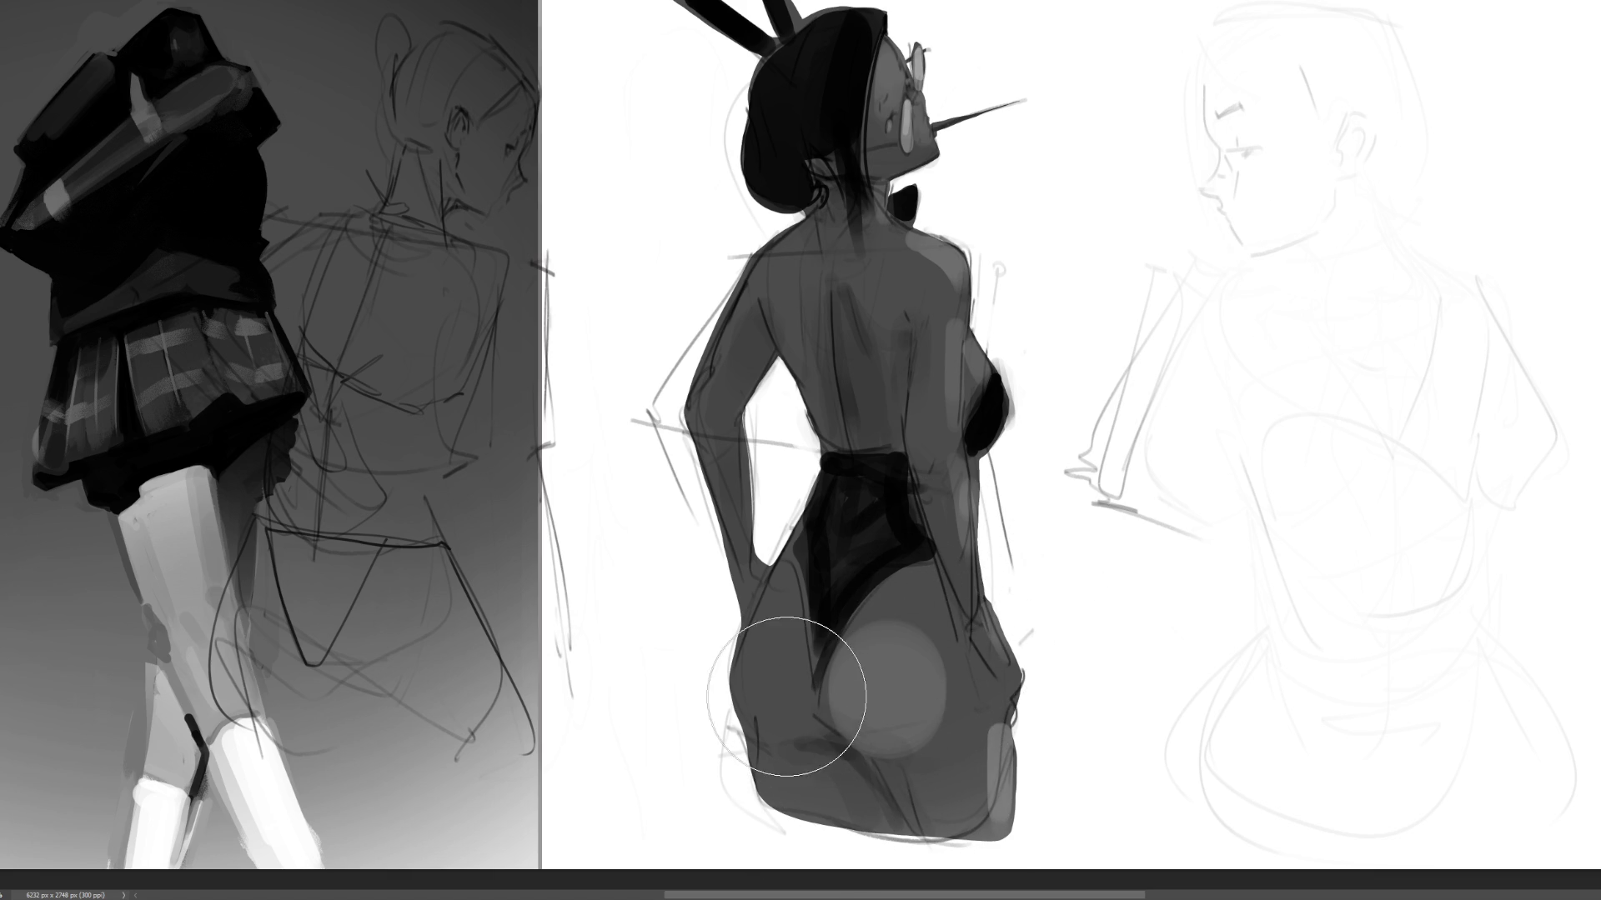
left_click(781, 692)
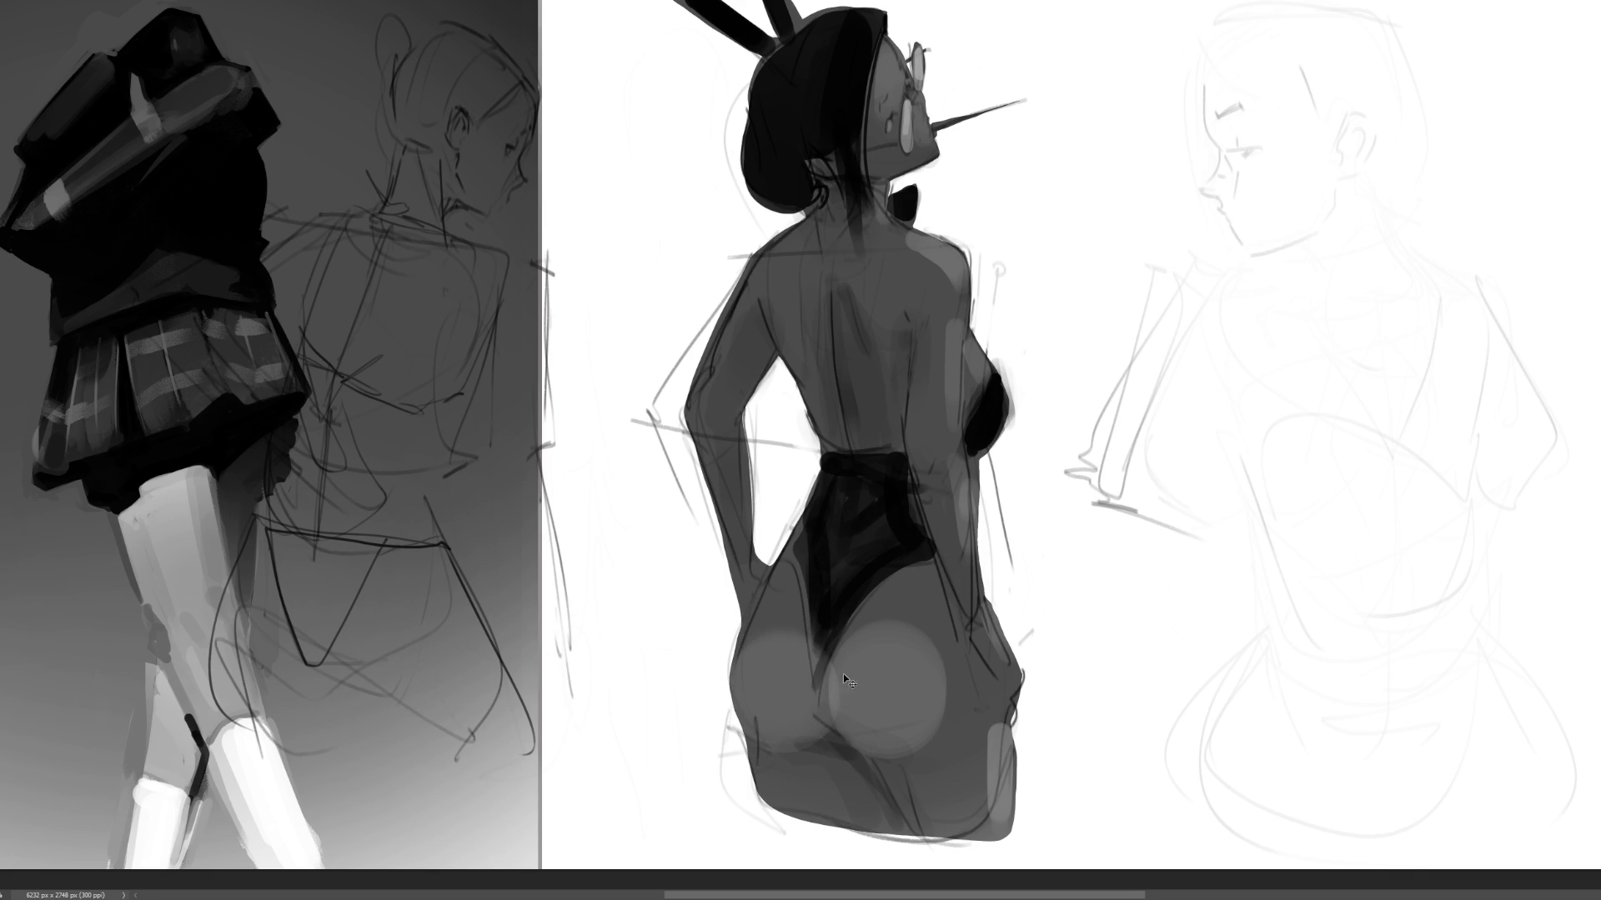
key("ctrl+z")
left_click(779, 687)
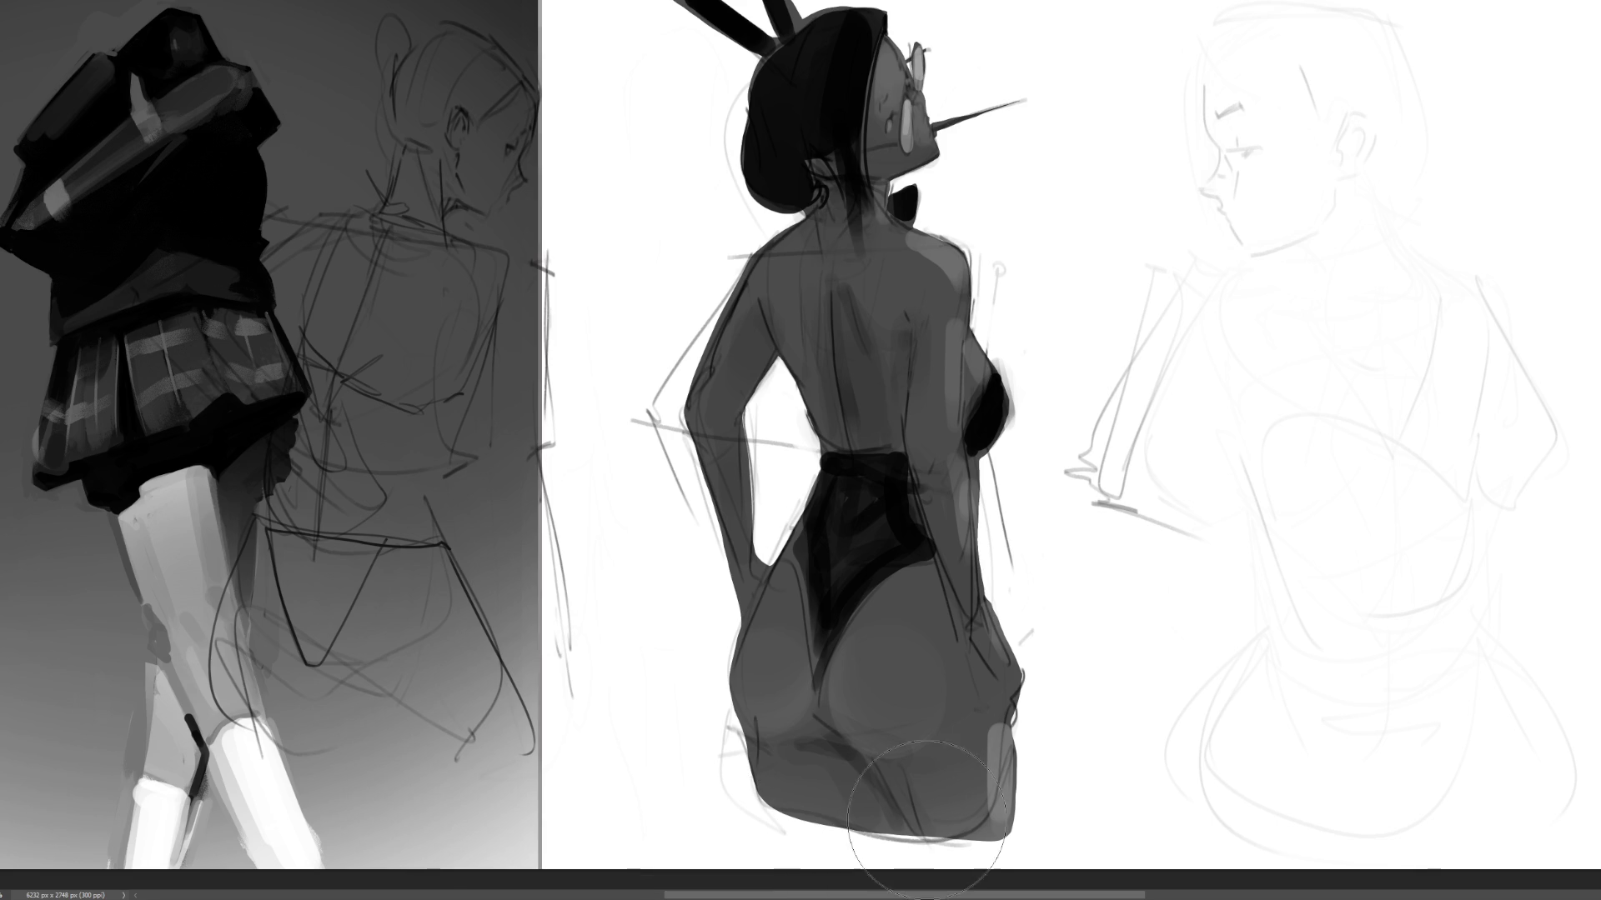
- With a smaller brush, blend the lower edge and fill in the shoulder, upper back, forearm and waist
key("bracketleft")
mouse_move(917, 771)
left_mouse_down()
mouse_move(938, 829)
mouse_move(936, 815)
left_mouse_up()
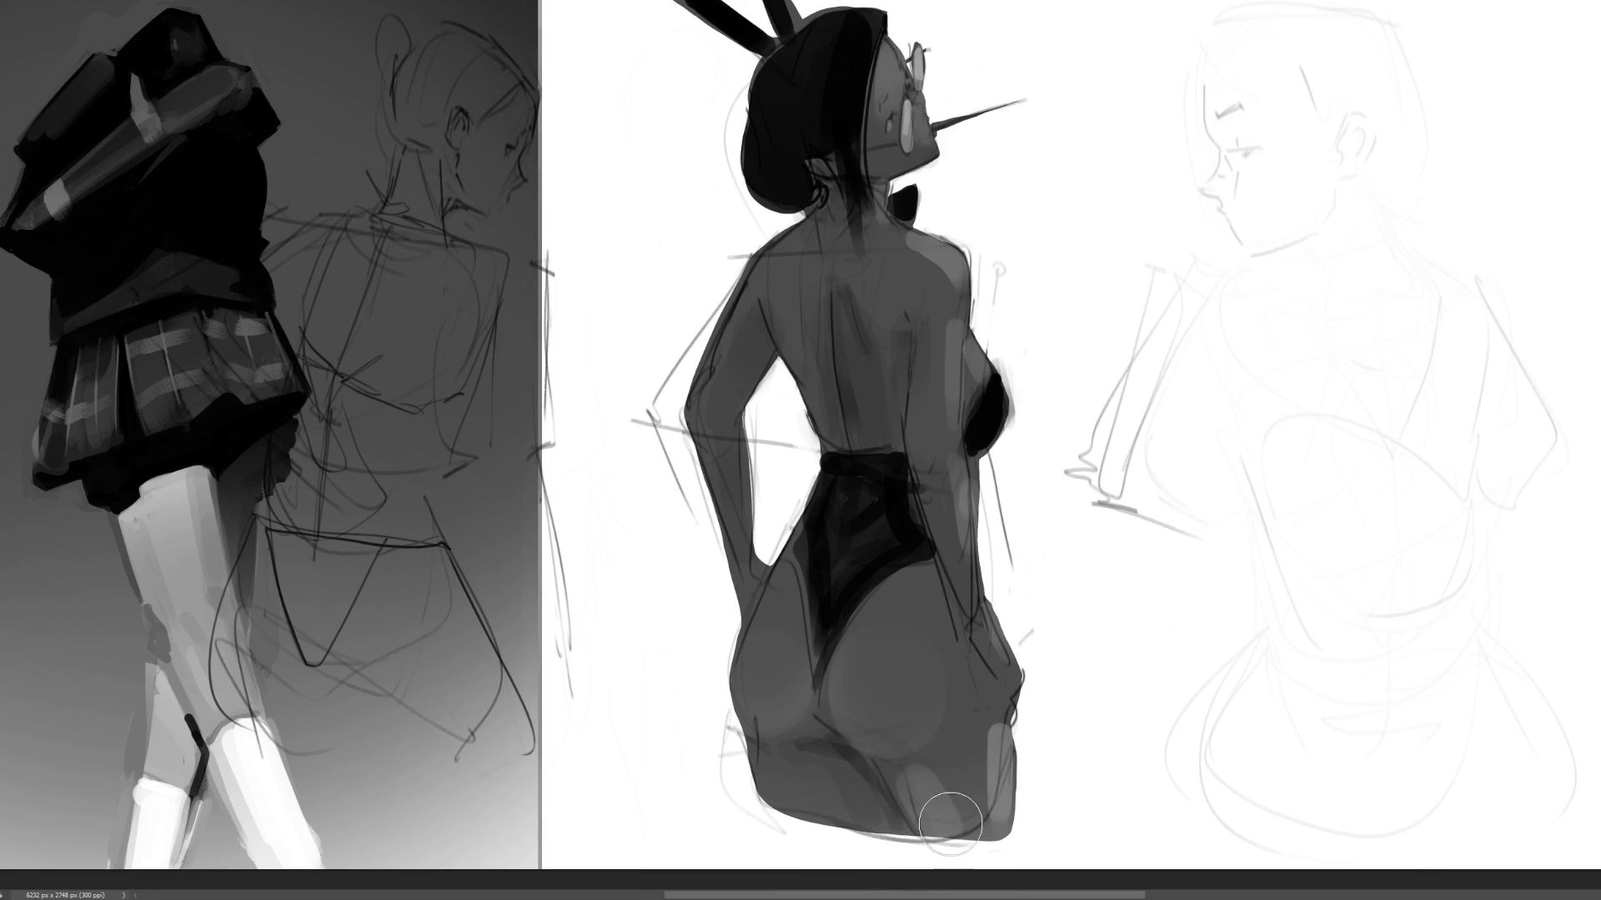
mouse_move(981, 872)
left_mouse_down()
mouse_move(972, 779)
mouse_move(950, 800)
mouse_move(958, 753)
mouse_move(929, 824)
mouse_move(783, 778)
left_mouse_up()
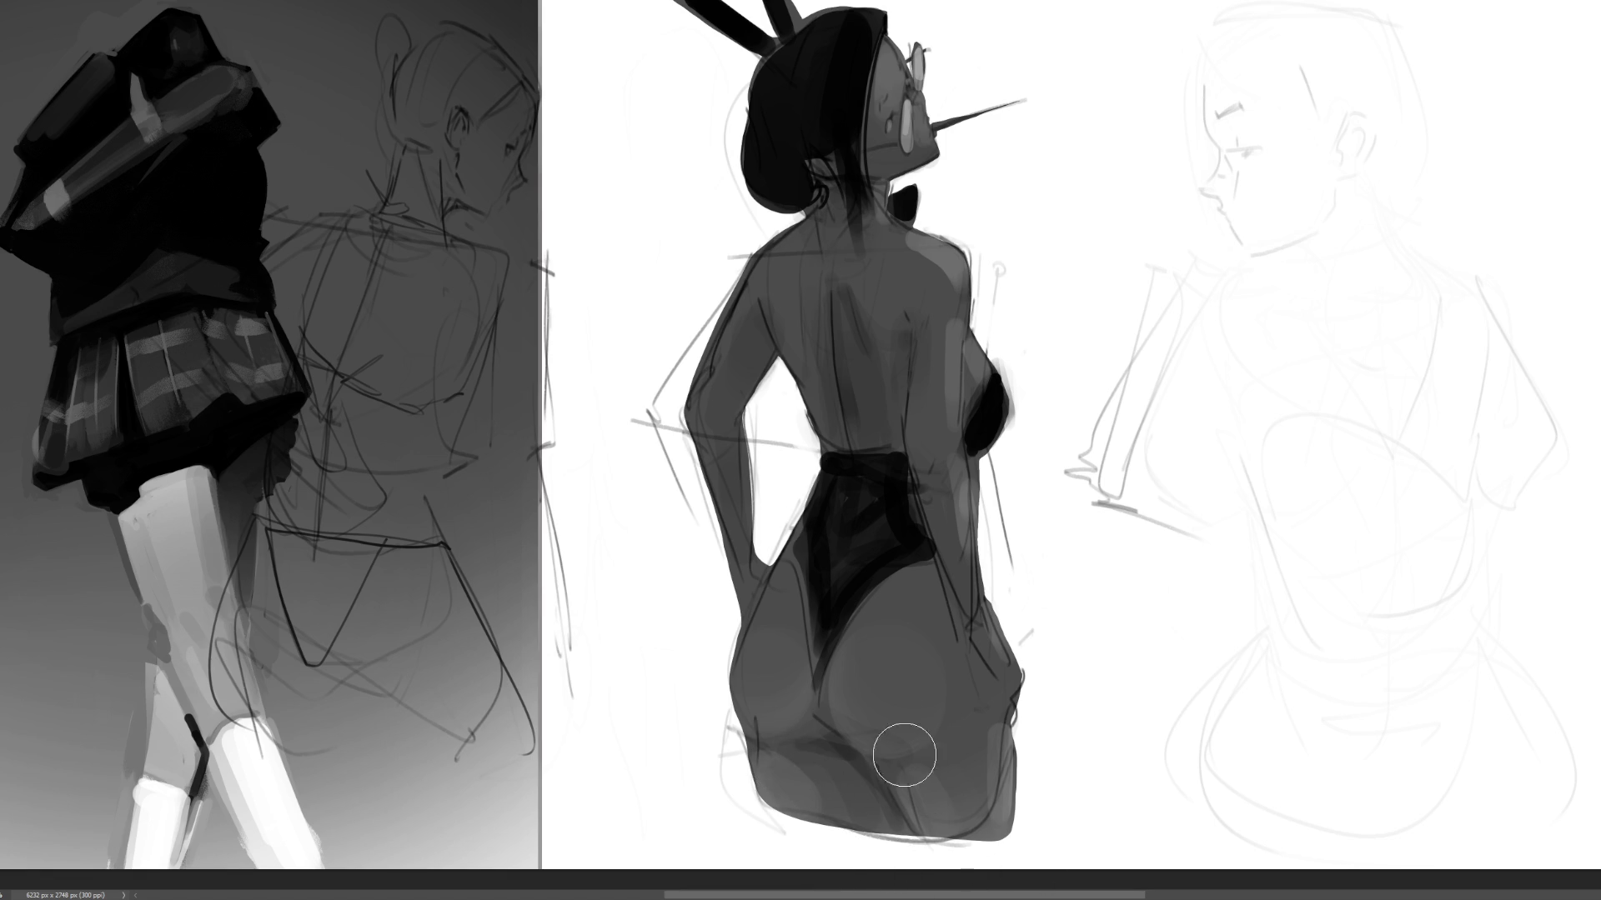
mouse_move(775, 282)
left_mouse_down()
mouse_move(804, 286)
mouse_move(786, 269)
left_mouse_up()
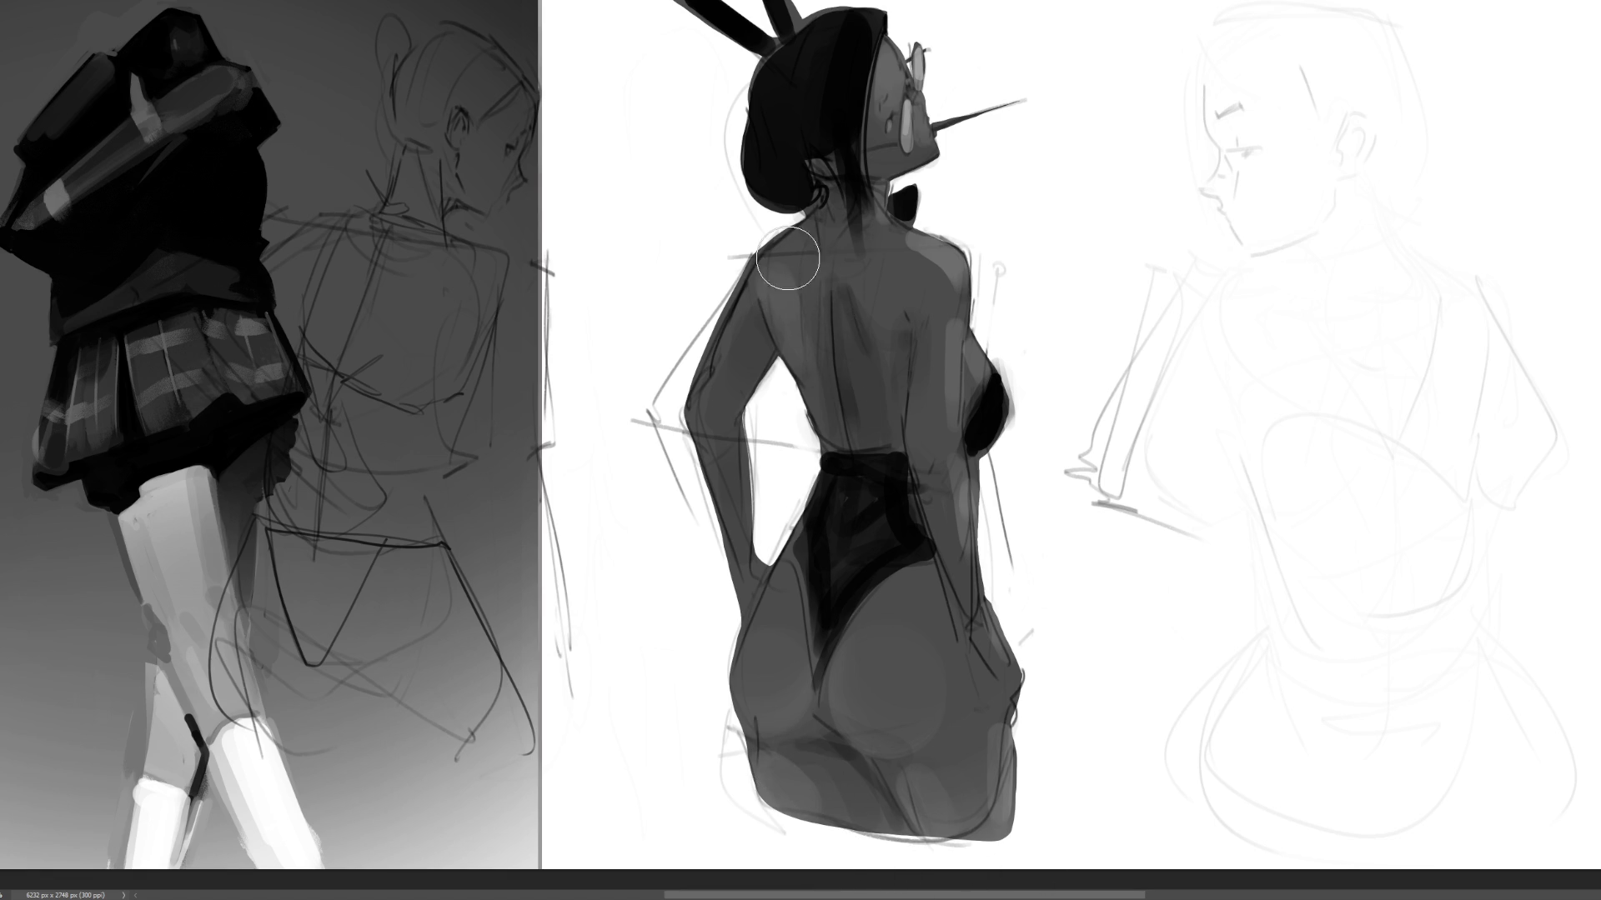
mouse_move(901, 319)
left_mouse_down()
mouse_move(858, 268)
mouse_move(875, 303)
mouse_move(875, 286)
left_mouse_up()
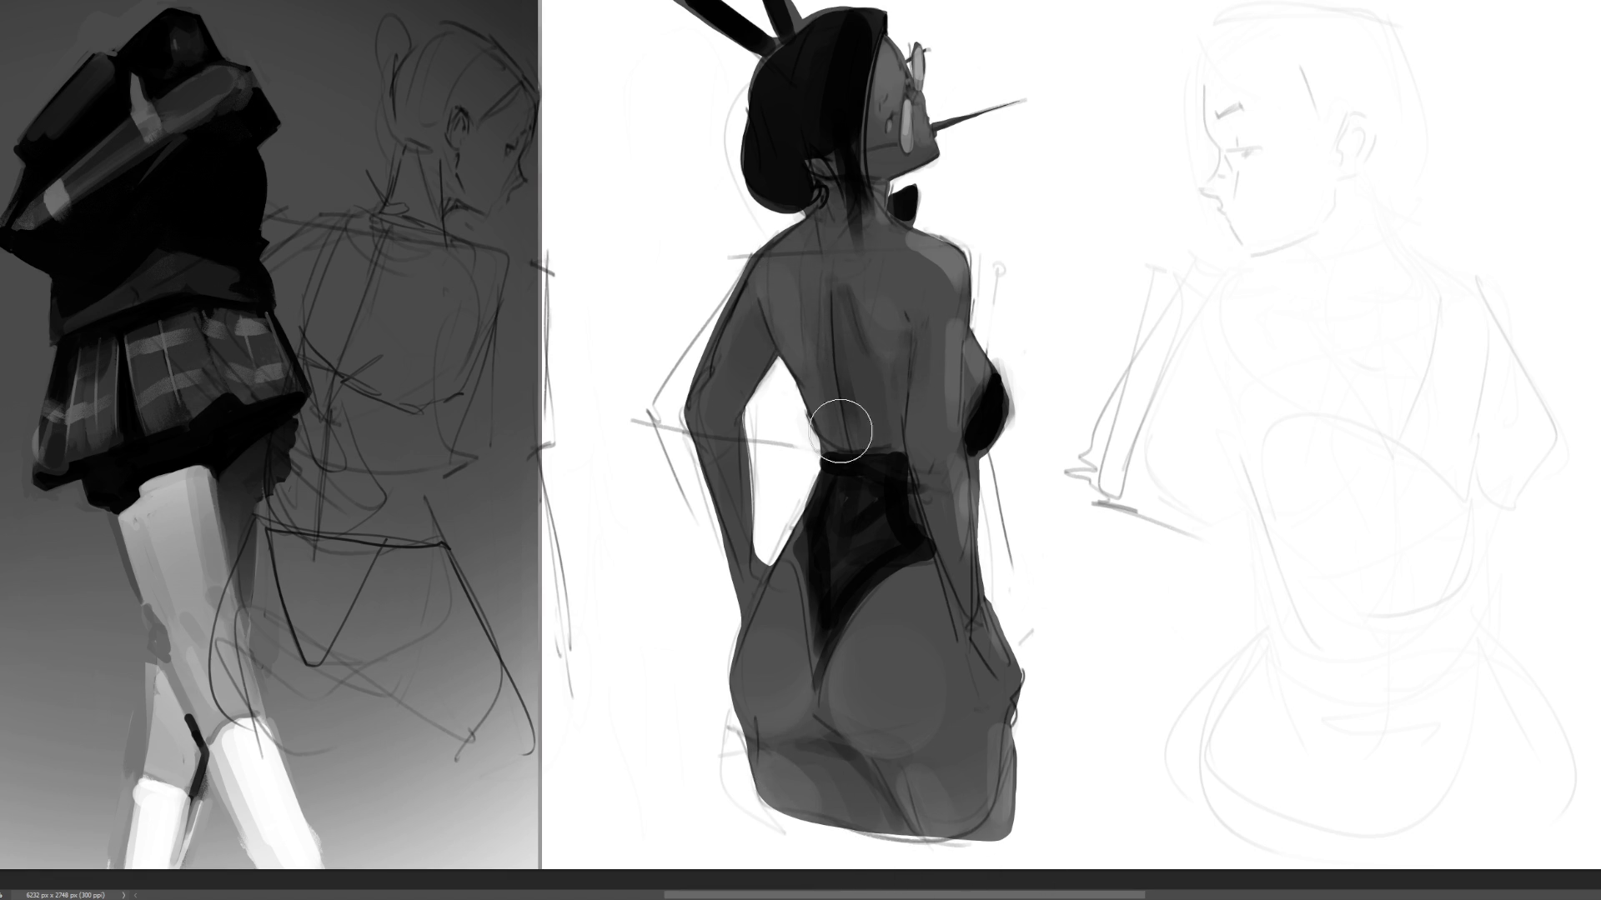
left_click_drag(689, 444, 710, 612)
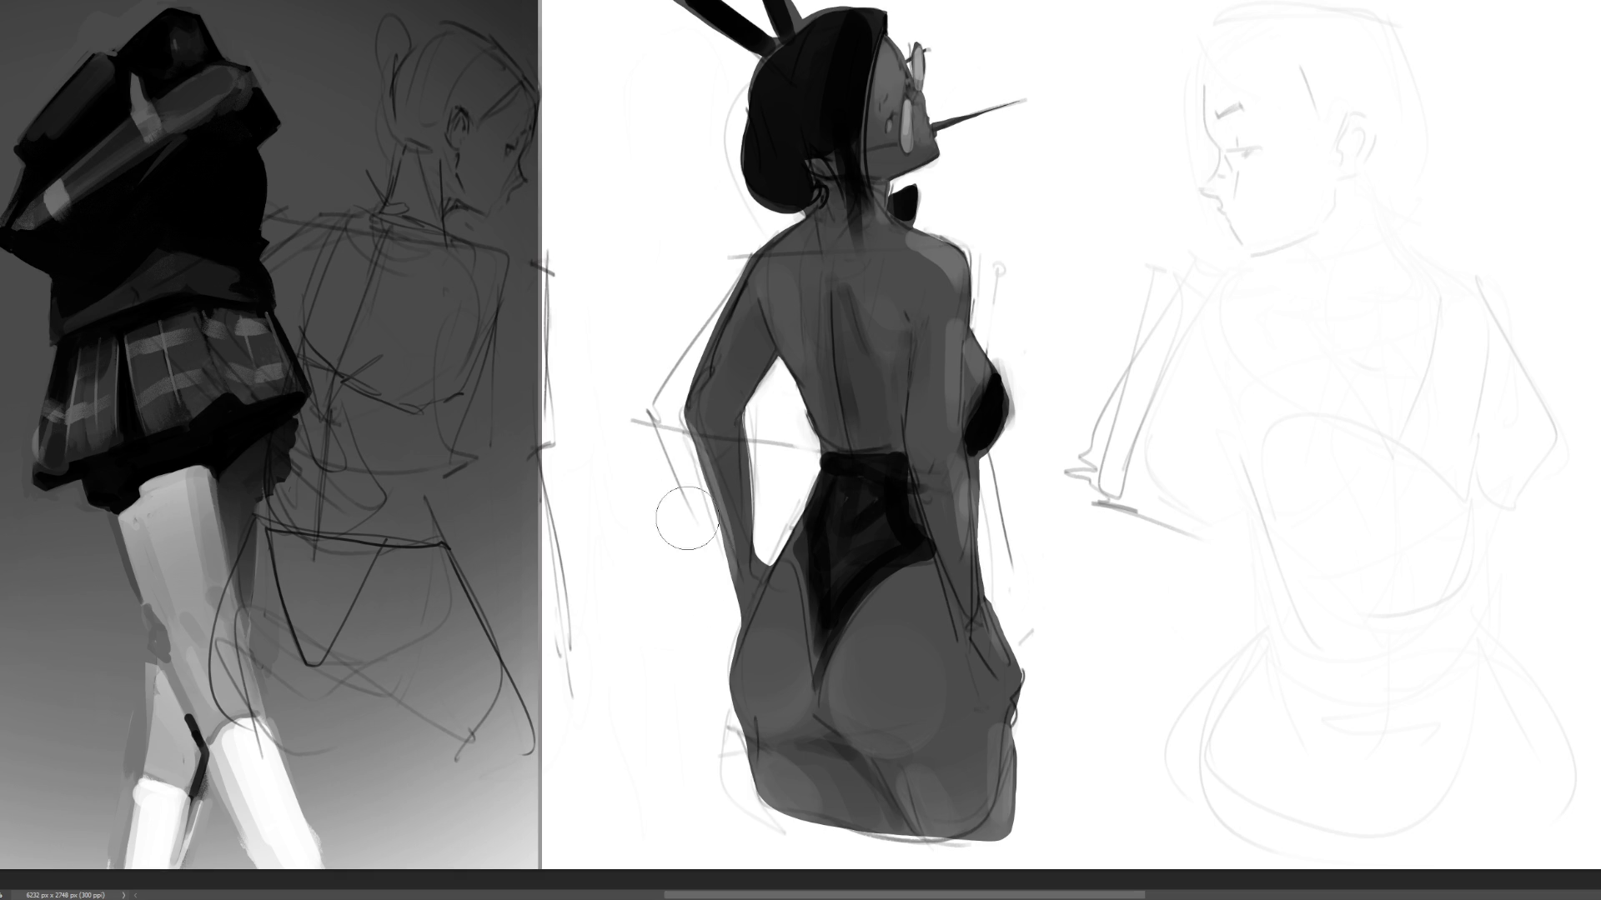
left_click_drag(926, 457, 957, 543)
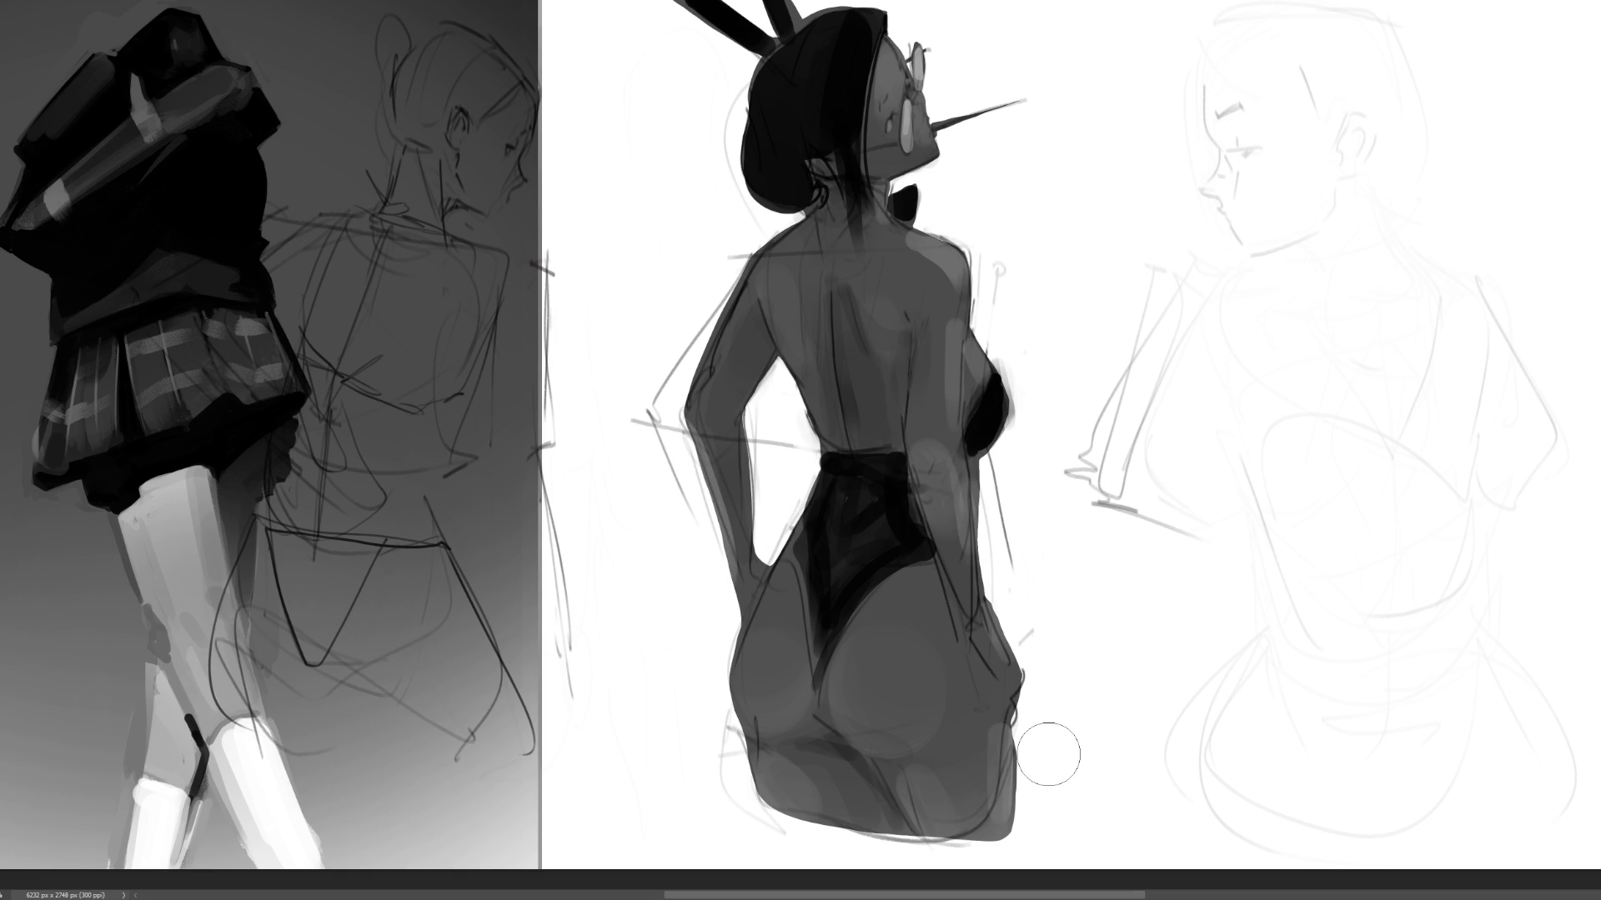
left_click_drag(929, 440, 959, 546)
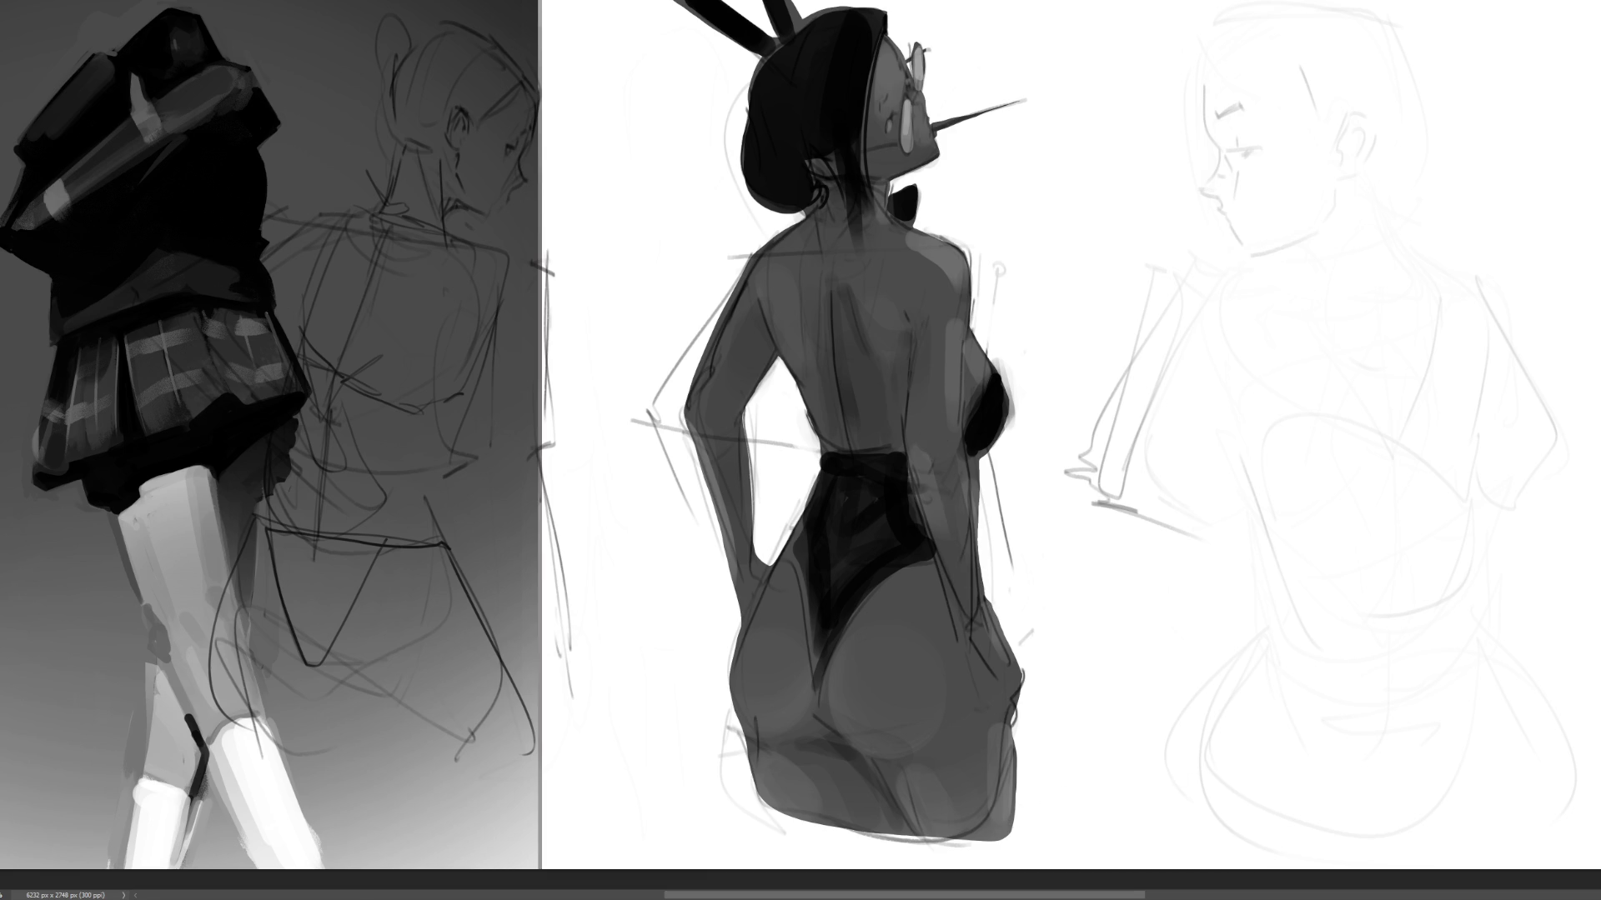
key("ctrl+minus")
key("ctrl+minus")
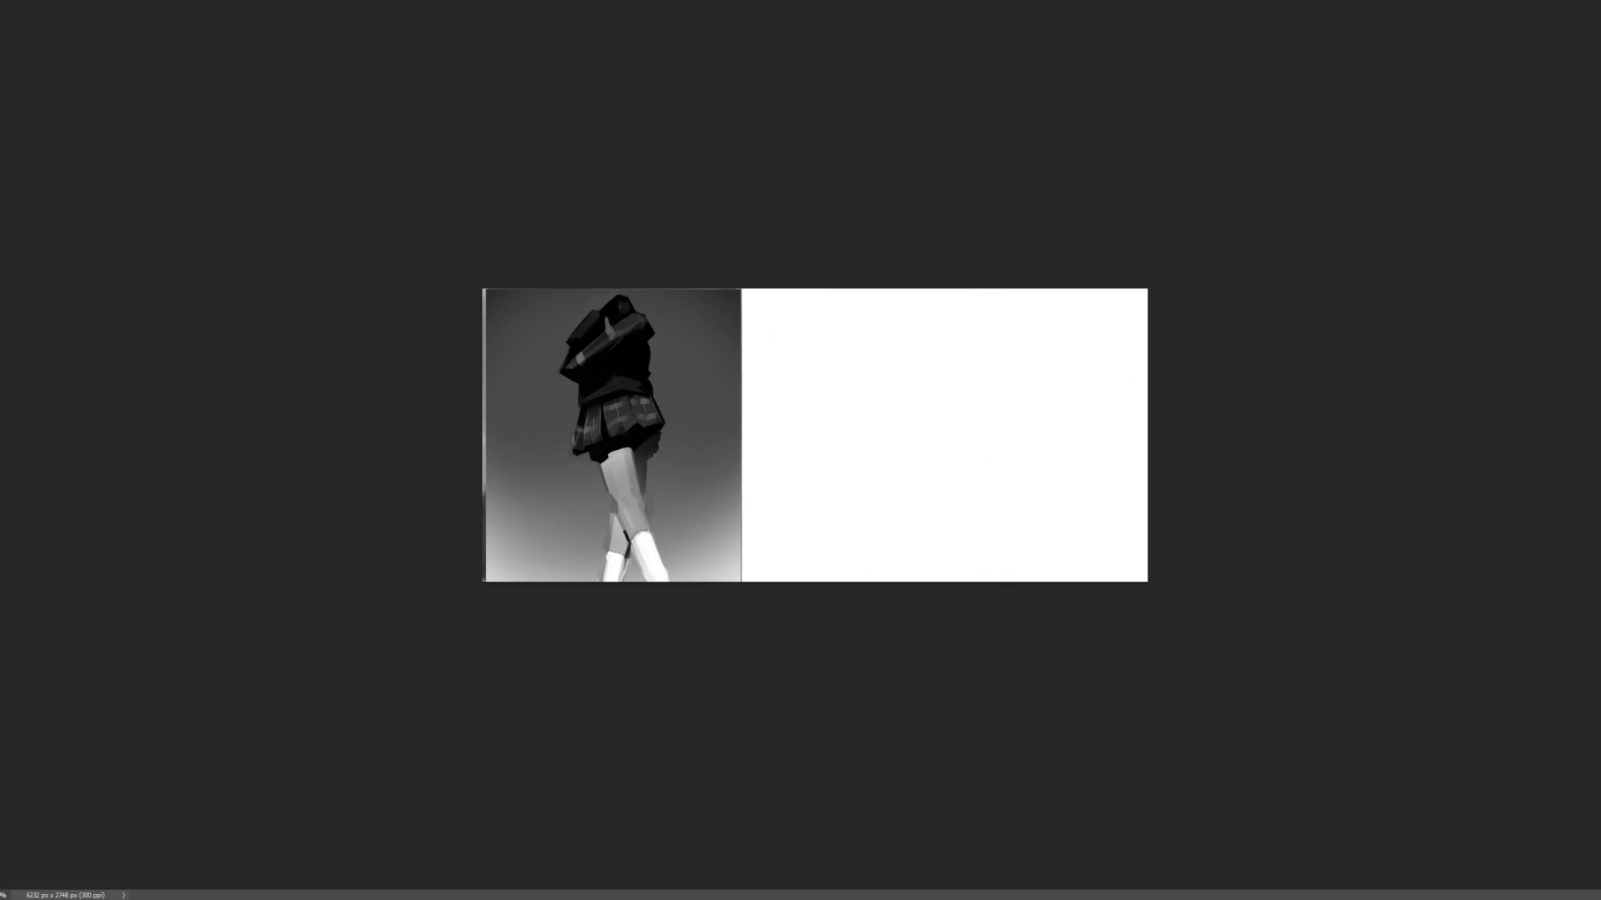
- Zoom in about 3x on the schoolgirl studies
key("ctrl+plus")
key("ctrl+plus")
key("ctrl+plus")
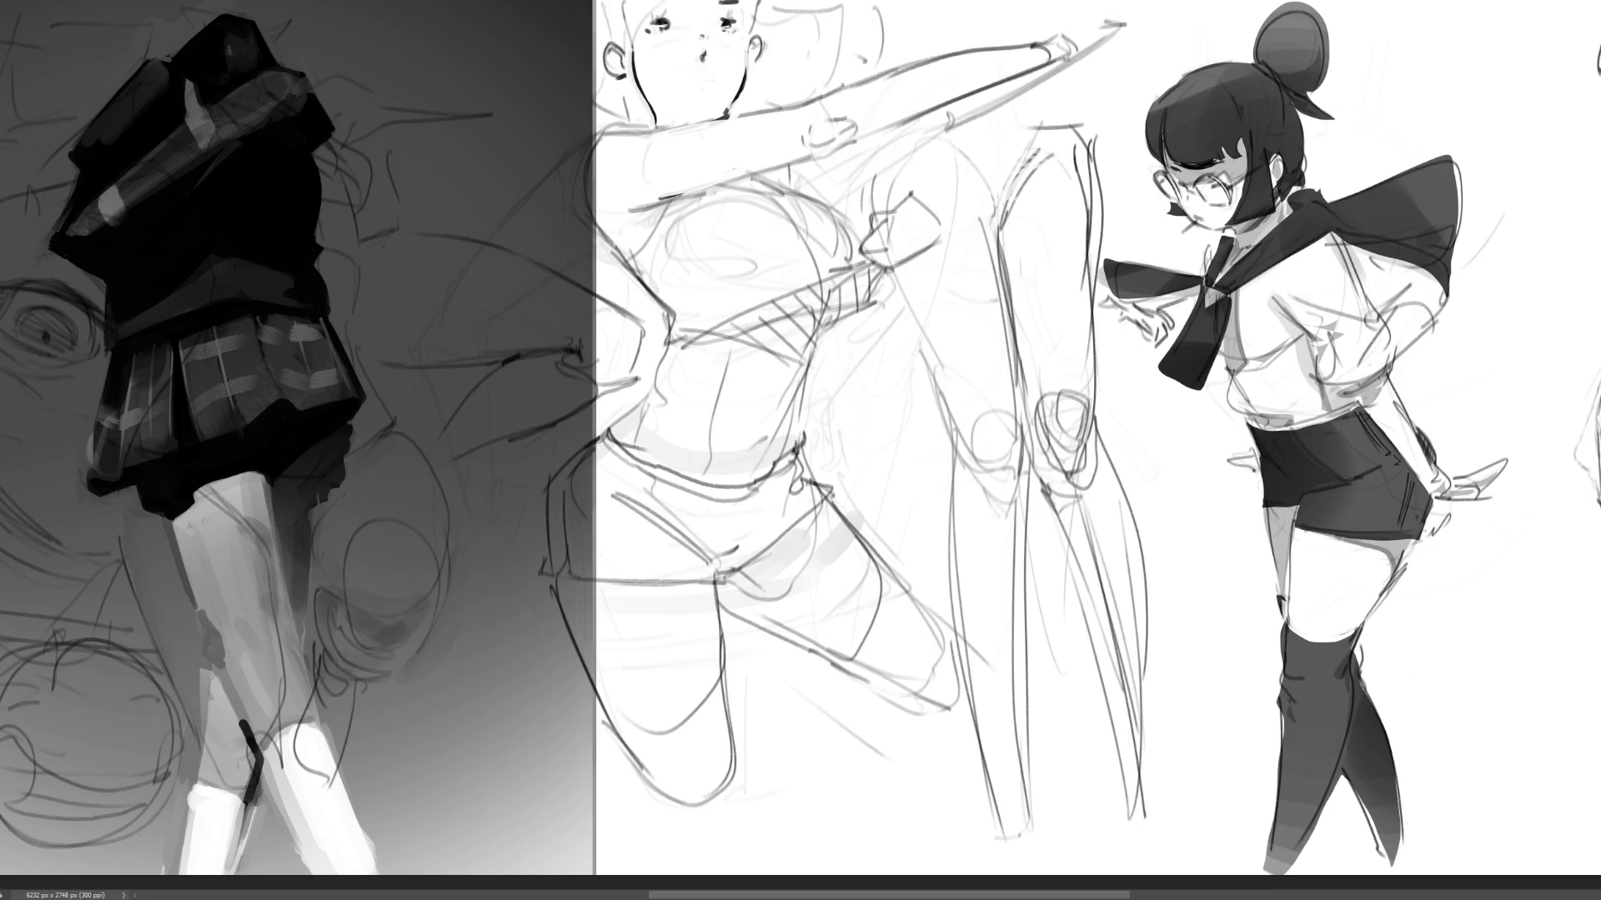
- Lasso and delete the arm sketch on the right side of the canvas
key("ctrl+minus")
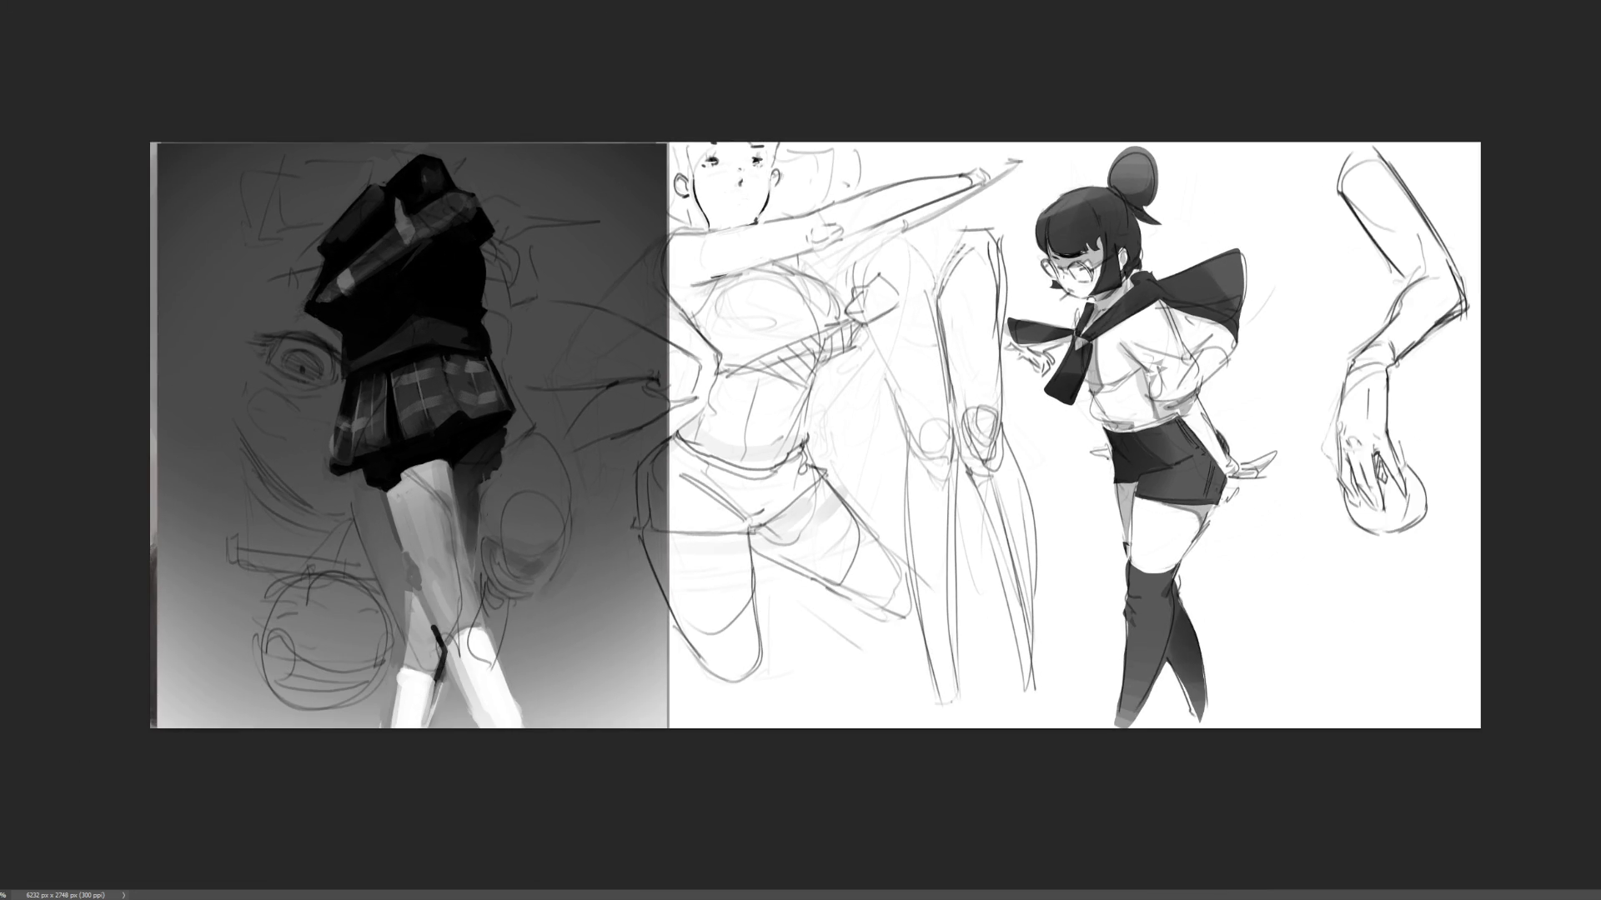
left_click_drag(1479, 242, 1423, 144)
left_click_drag(1300, 143, 1327, 564)
left_click_drag(1411, 594, 1500, 584)
key("Delete")
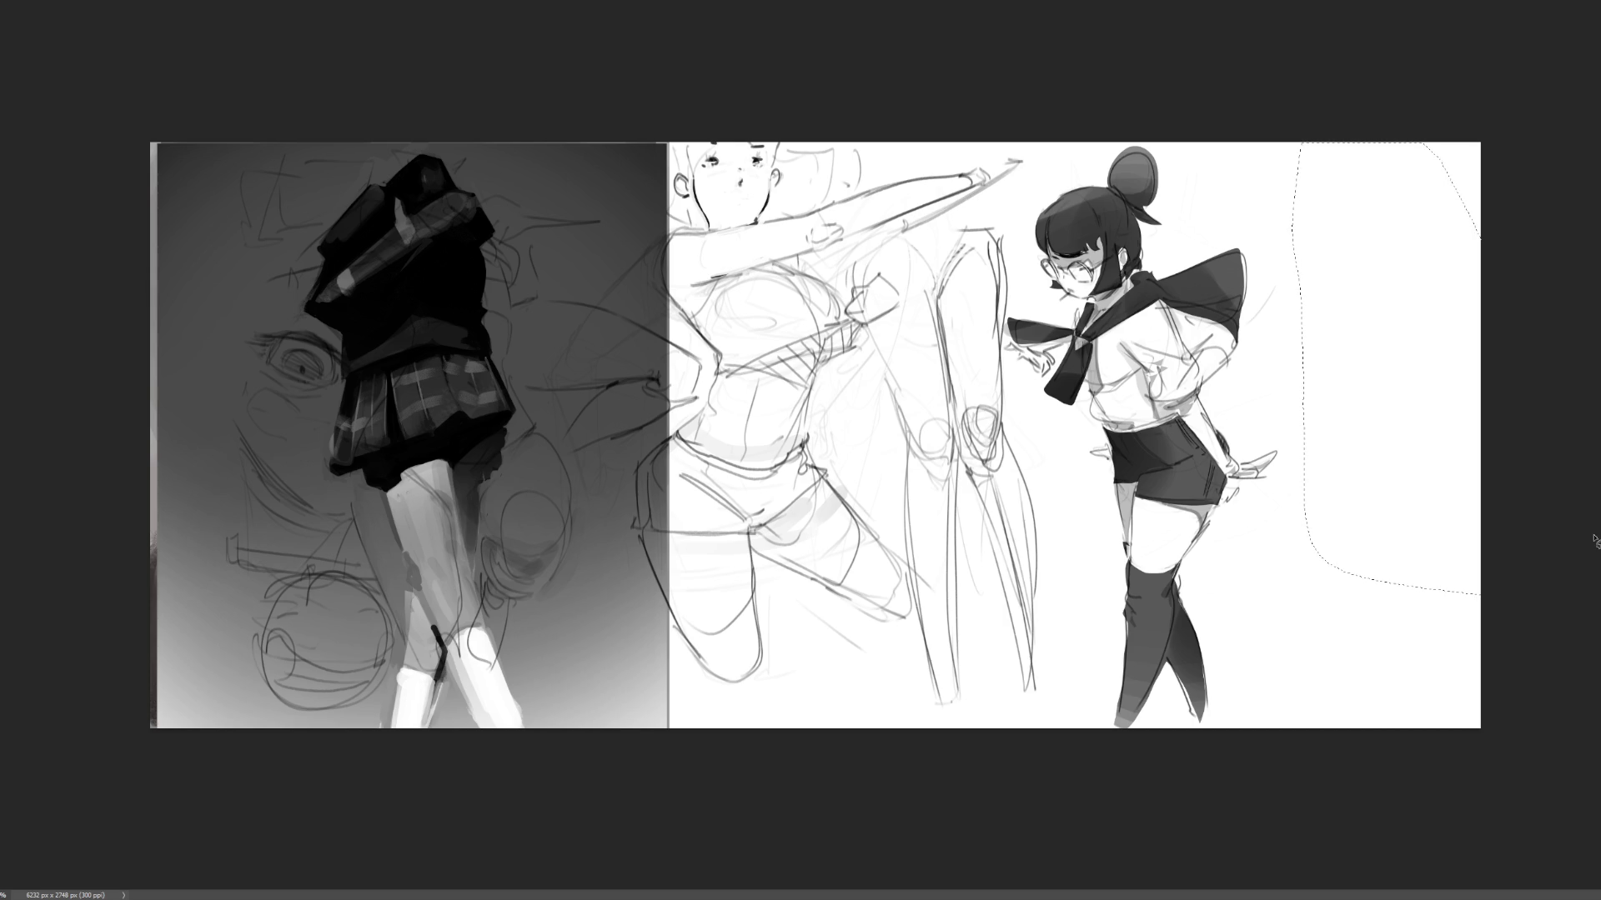
key("ctrl+d")
- Shift the sketch layer to the right and hide the rough sketch lines
key("ctrl+t")
left_click_drag(1071, 396, 1307, 383)
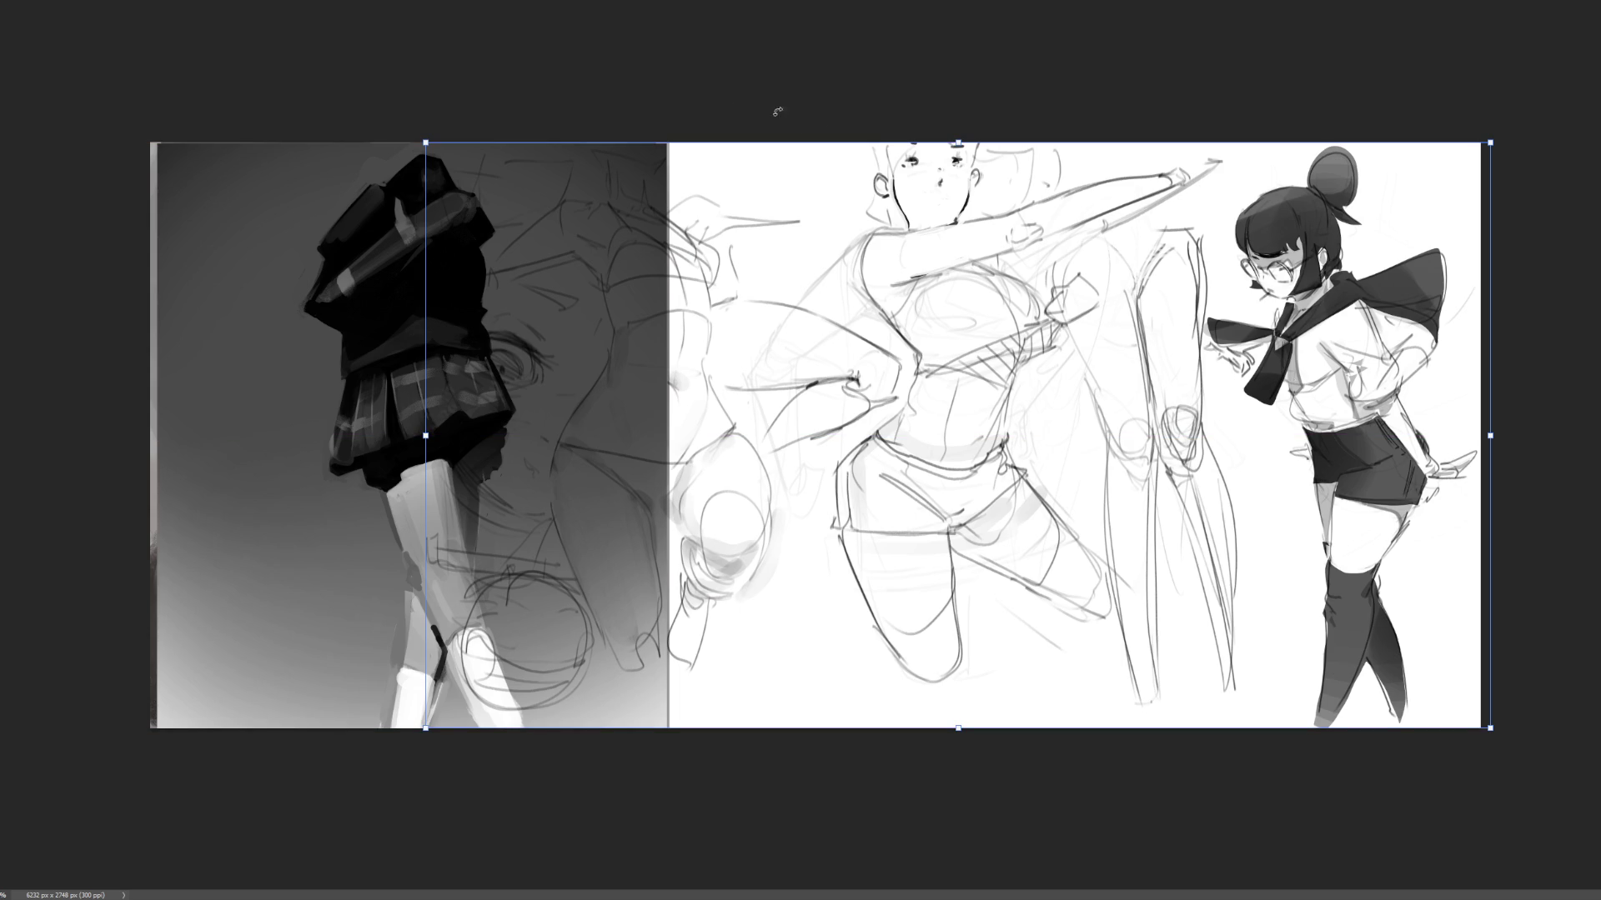
key("Return")
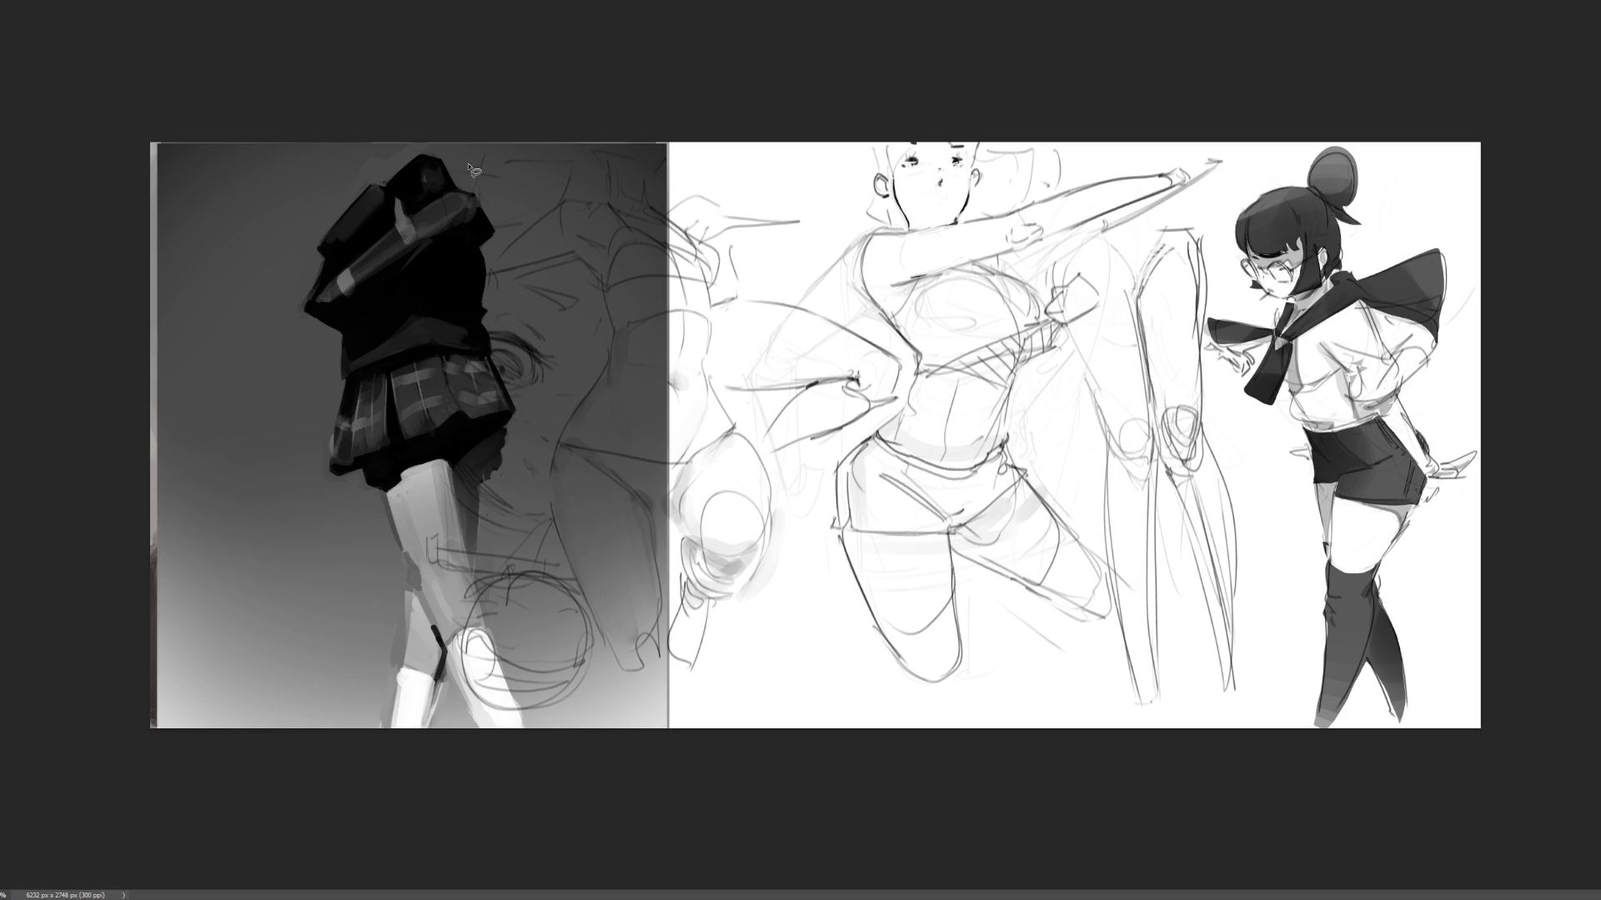
mouse_move(1511, 185)
left_mouse_down()
mouse_move(1328, 118)
mouse_move(1237, 201)
mouse_move(1207, 366)
mouse_move(1242, 479)
mouse_move(1288, 784)
mouse_move(1492, 751)
left_mouse_up()
key("ctrl+x")
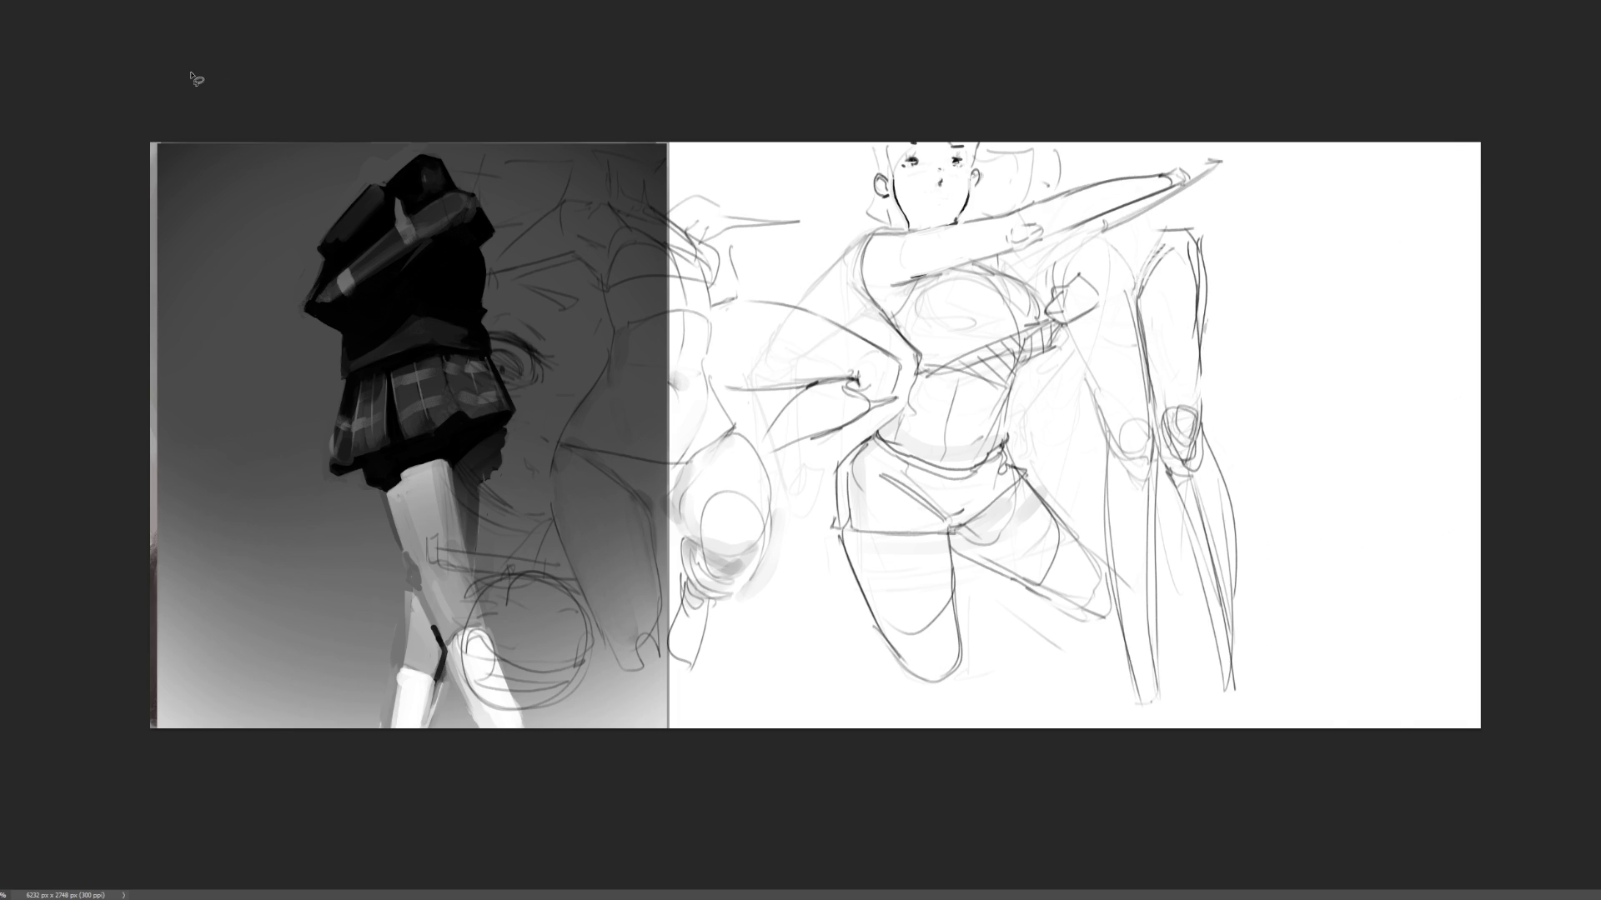
key("ctrl+v")
key("Delete")
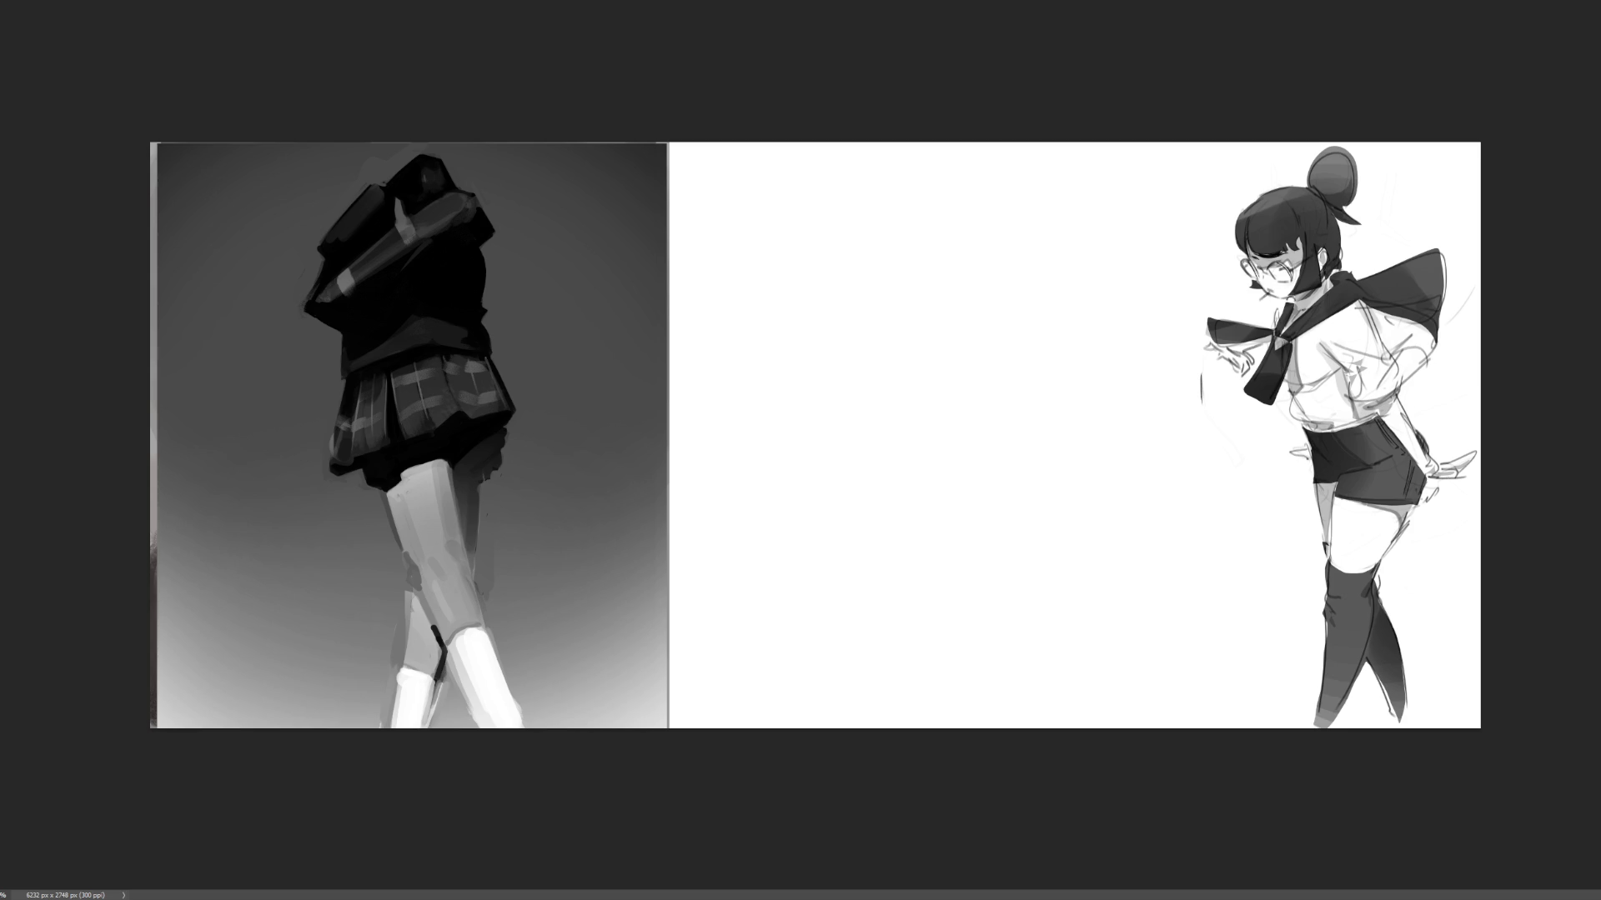
- Delete the stray dark stroke beside the right girl's arm
key("ctrl+plus")
mouse_move(1358, 320)
left_mouse_down()
mouse_move(1426, 447)
mouse_move(1288, 410)
left_mouse_up()
key("Delete")
key("ctrl+d")
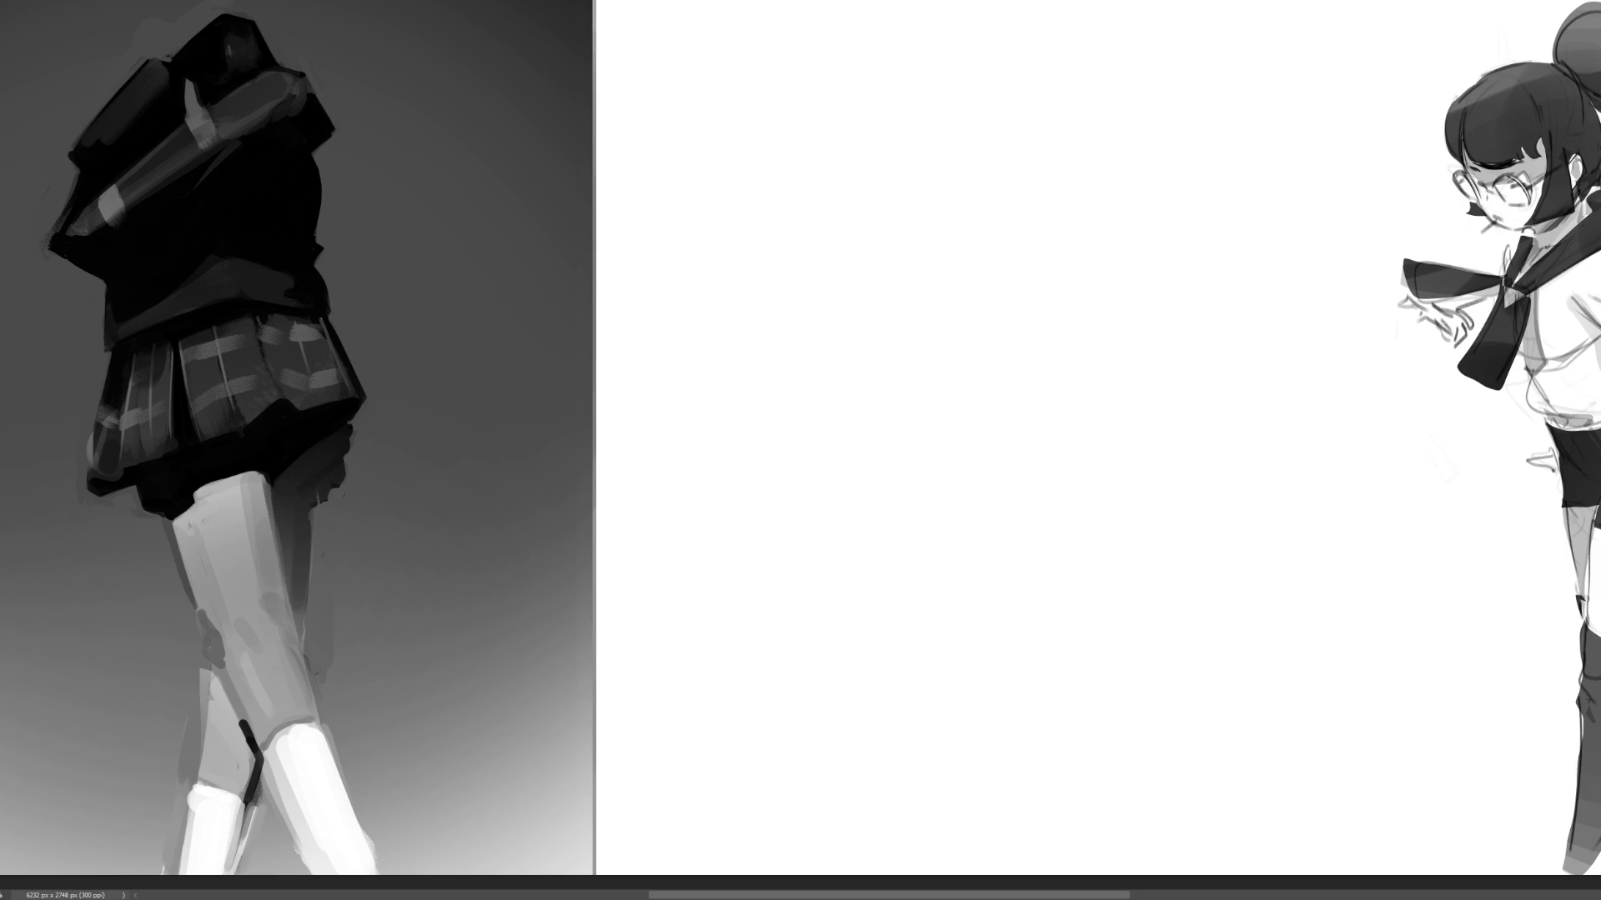
- Select a large square on the blank middle of the canvas and fill it black
left_click_drag(800, 450, 734, 434)
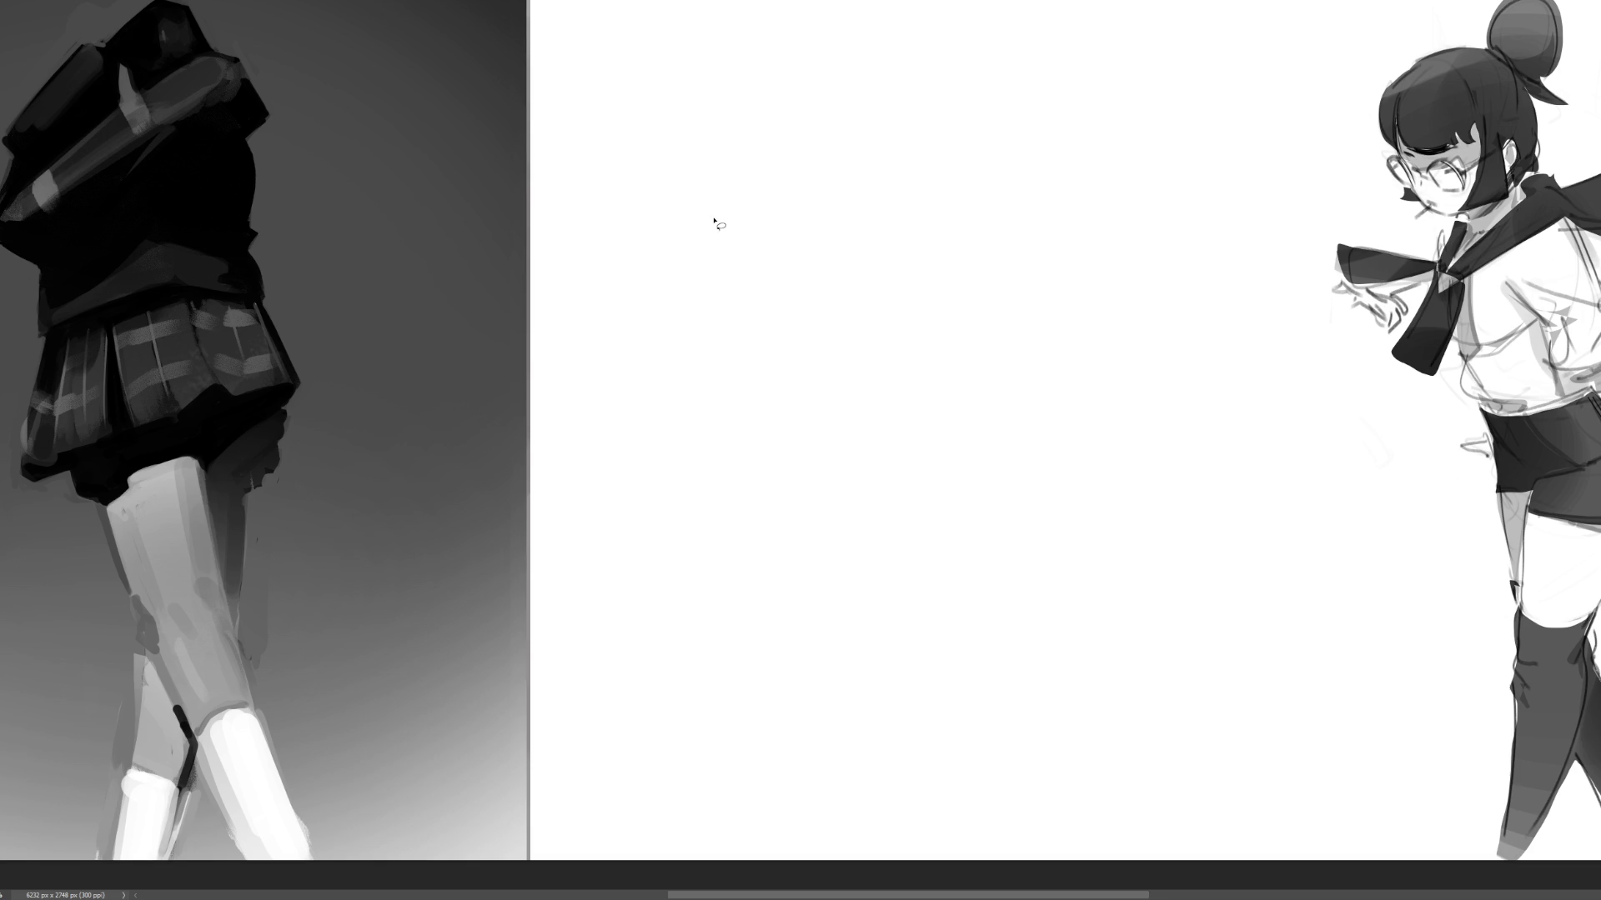
mouse_move(621, 119)
left_mouse_down()
mouse_move(1183, 629)
mouse_move(1268, 734)
left_mouse_up()
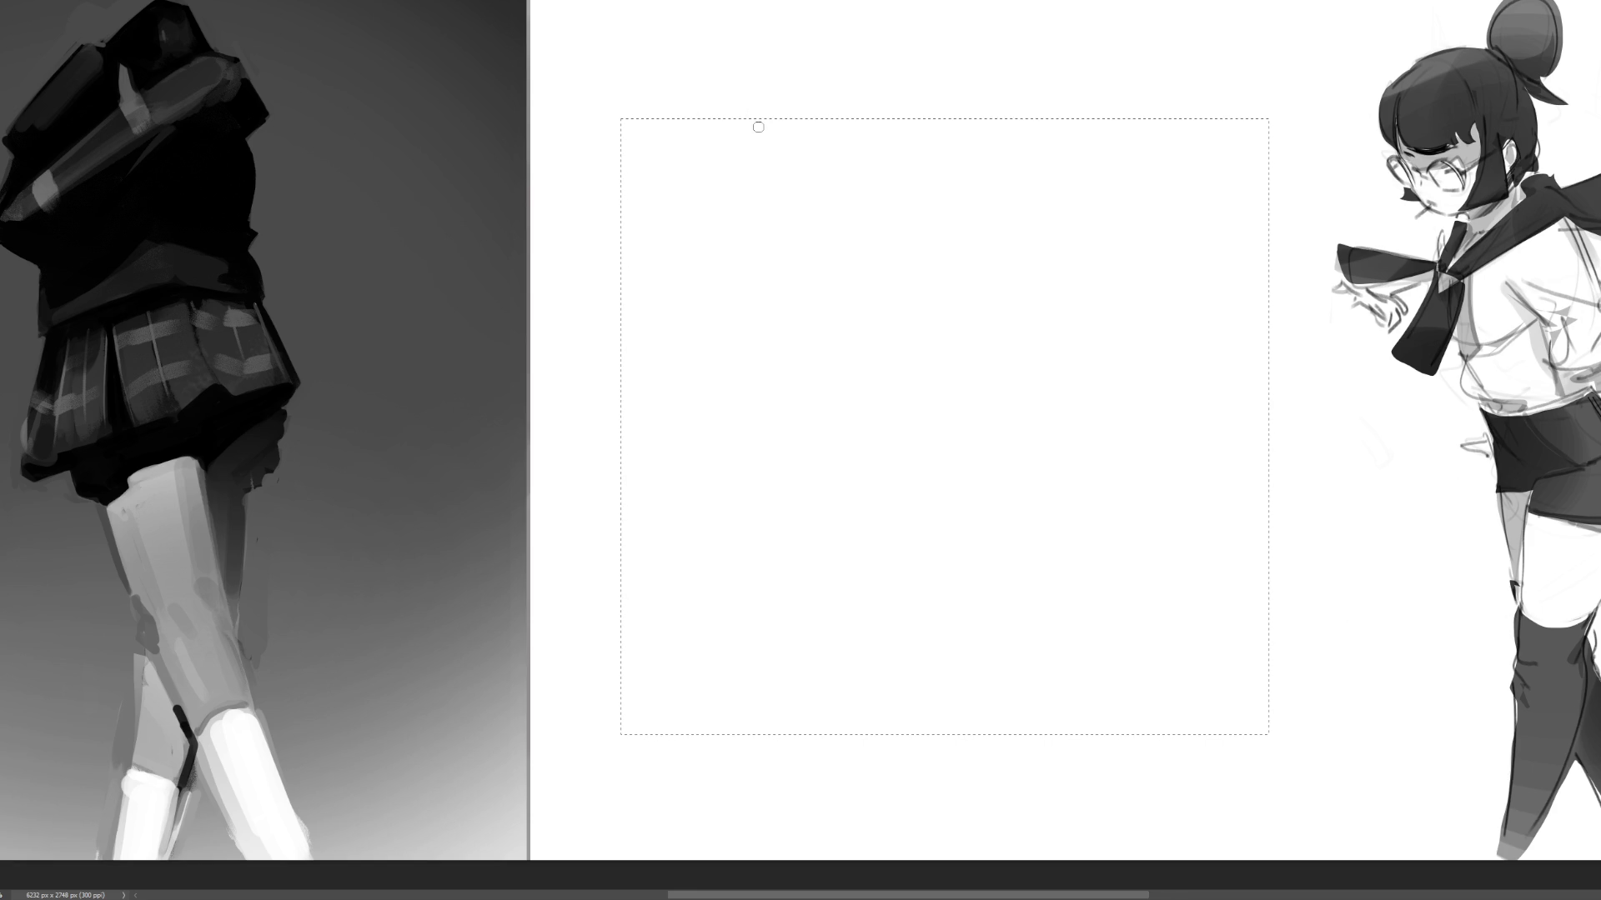
mouse_move(786, 292)
left_mouse_down()
mouse_move(1122, 386)
mouse_move(679, 600)
mouse_move(411, 375)
left_mouse_up()
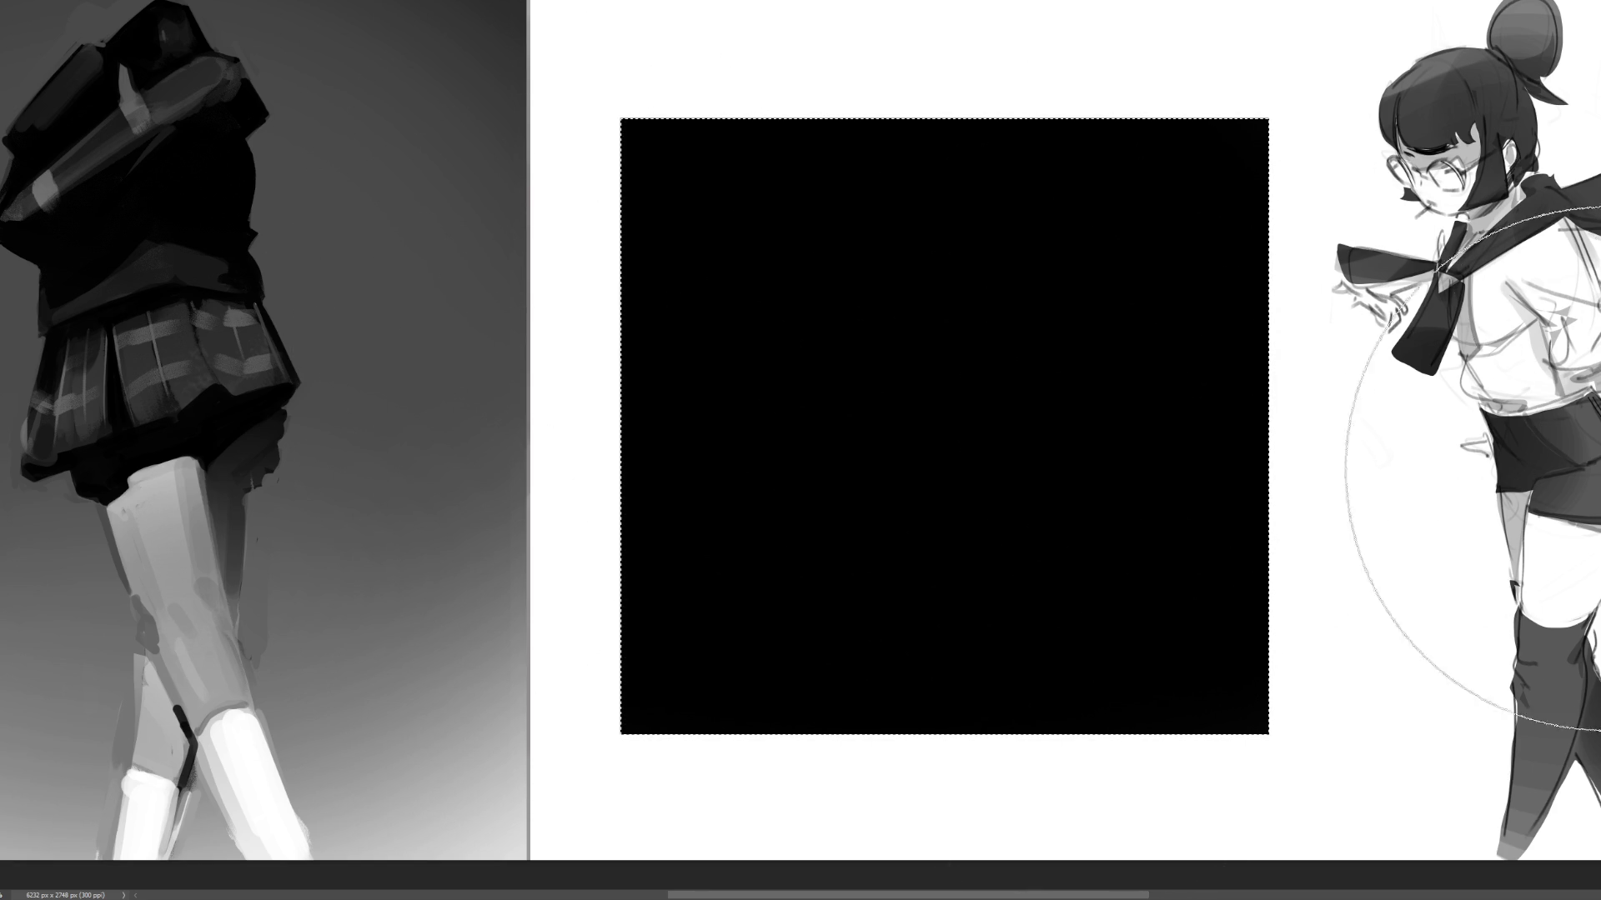
- Airbrush the square from dark charcoal at the top to lighter grey below, then deselect
left_click(1257, 138)
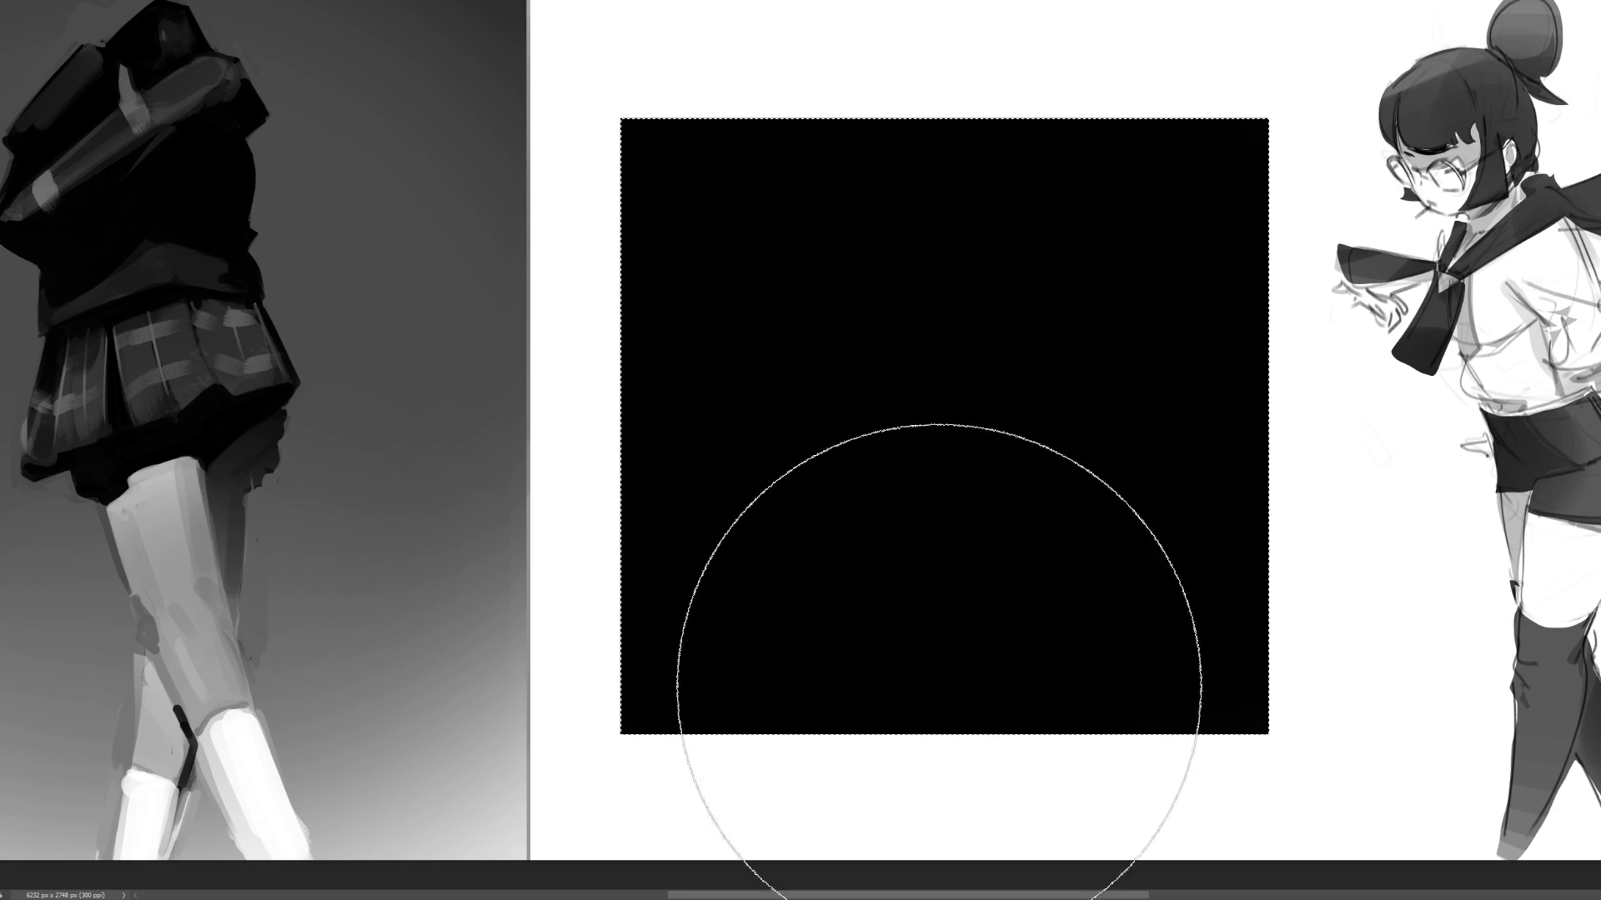
mouse_move(611, 664)
left_mouse_down()
mouse_move(1137, 686)
mouse_move(1475, 646)
mouse_move(690, 614)
mouse_move(953, 543)
mouse_move(1464, 571)
mouse_move(579, 492)
mouse_move(1600, 549)
left_mouse_up()
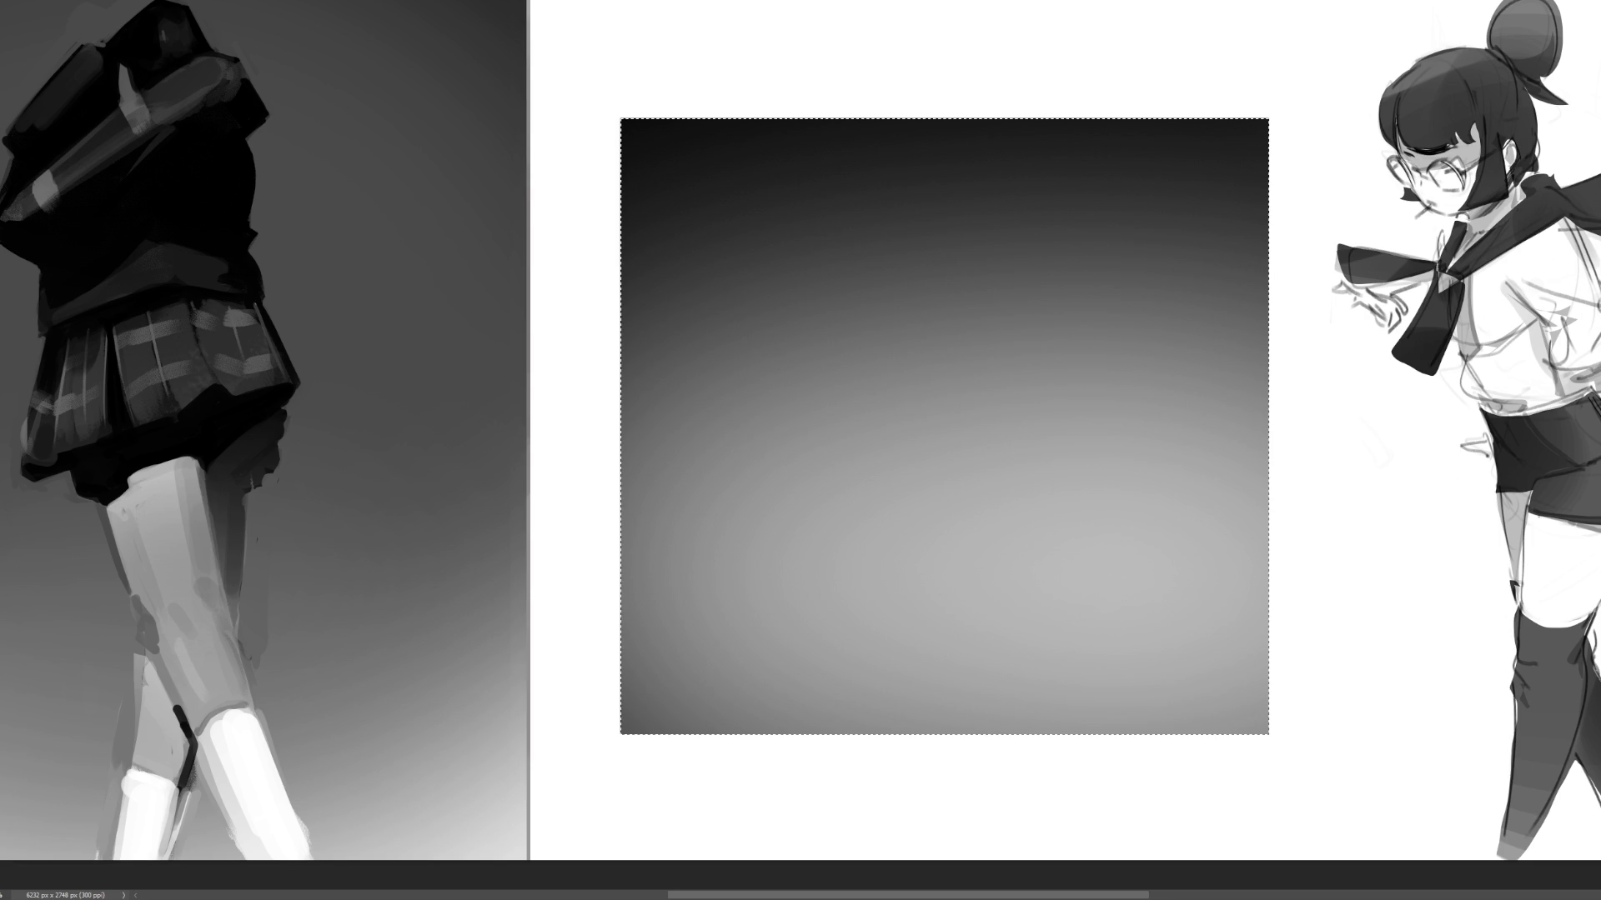
mouse_move(1600, 634)
left_mouse_down()
mouse_move(1179, 750)
mouse_move(1250, 768)
mouse_move(1600, 667)
left_mouse_up()
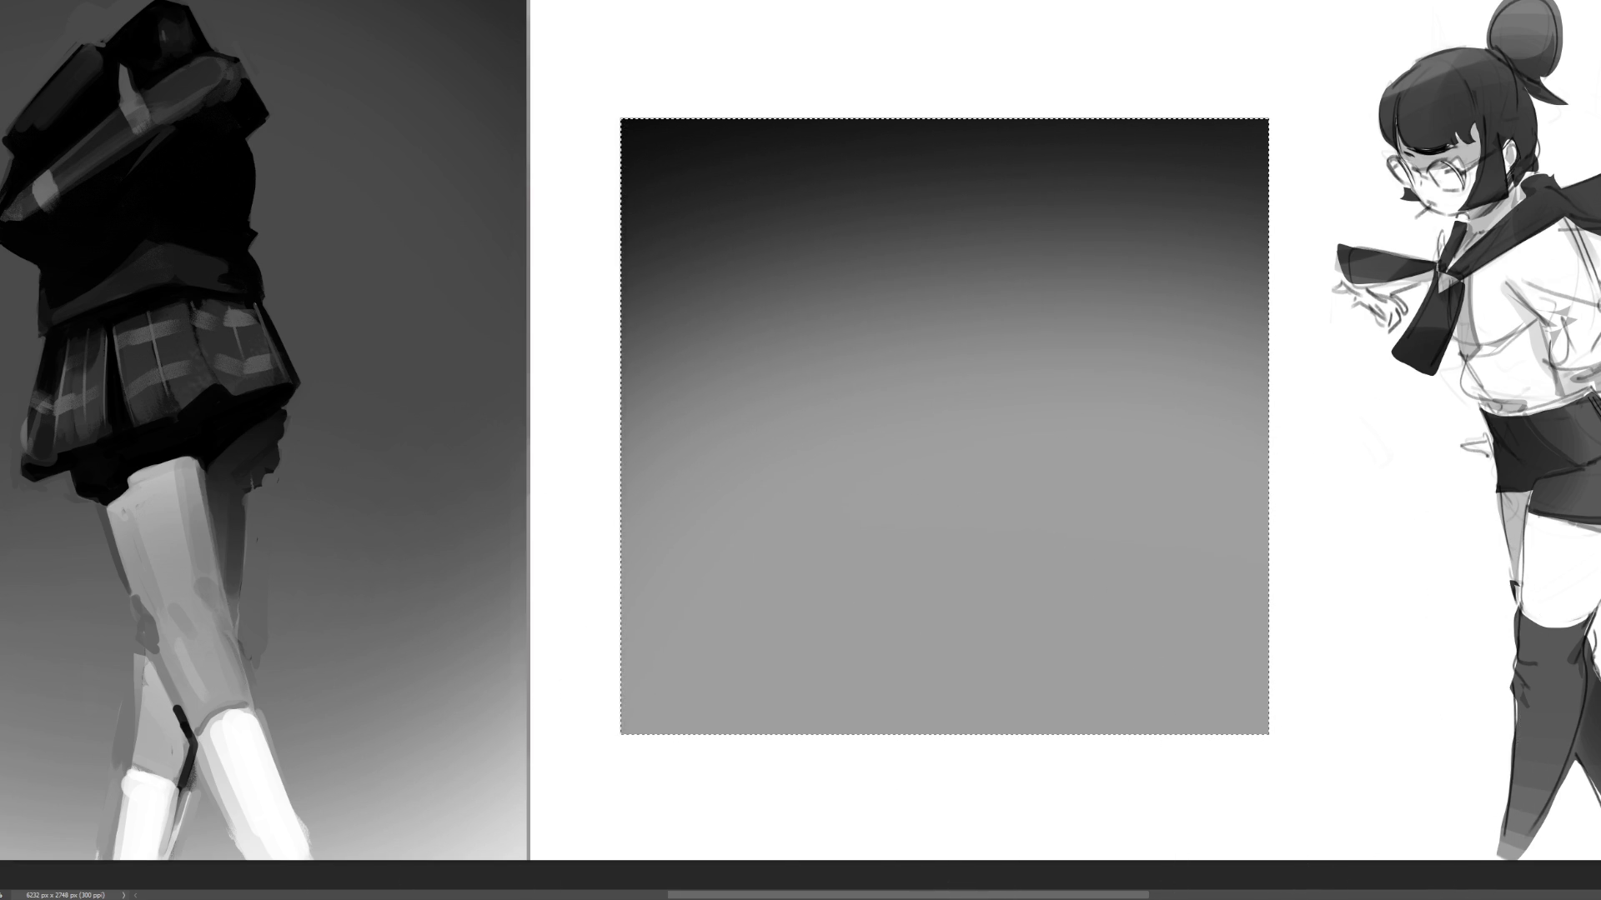
mouse_move(680, 89)
left_mouse_down()
mouse_move(1142, 109)
mouse_move(1296, 75)
left_mouse_up()
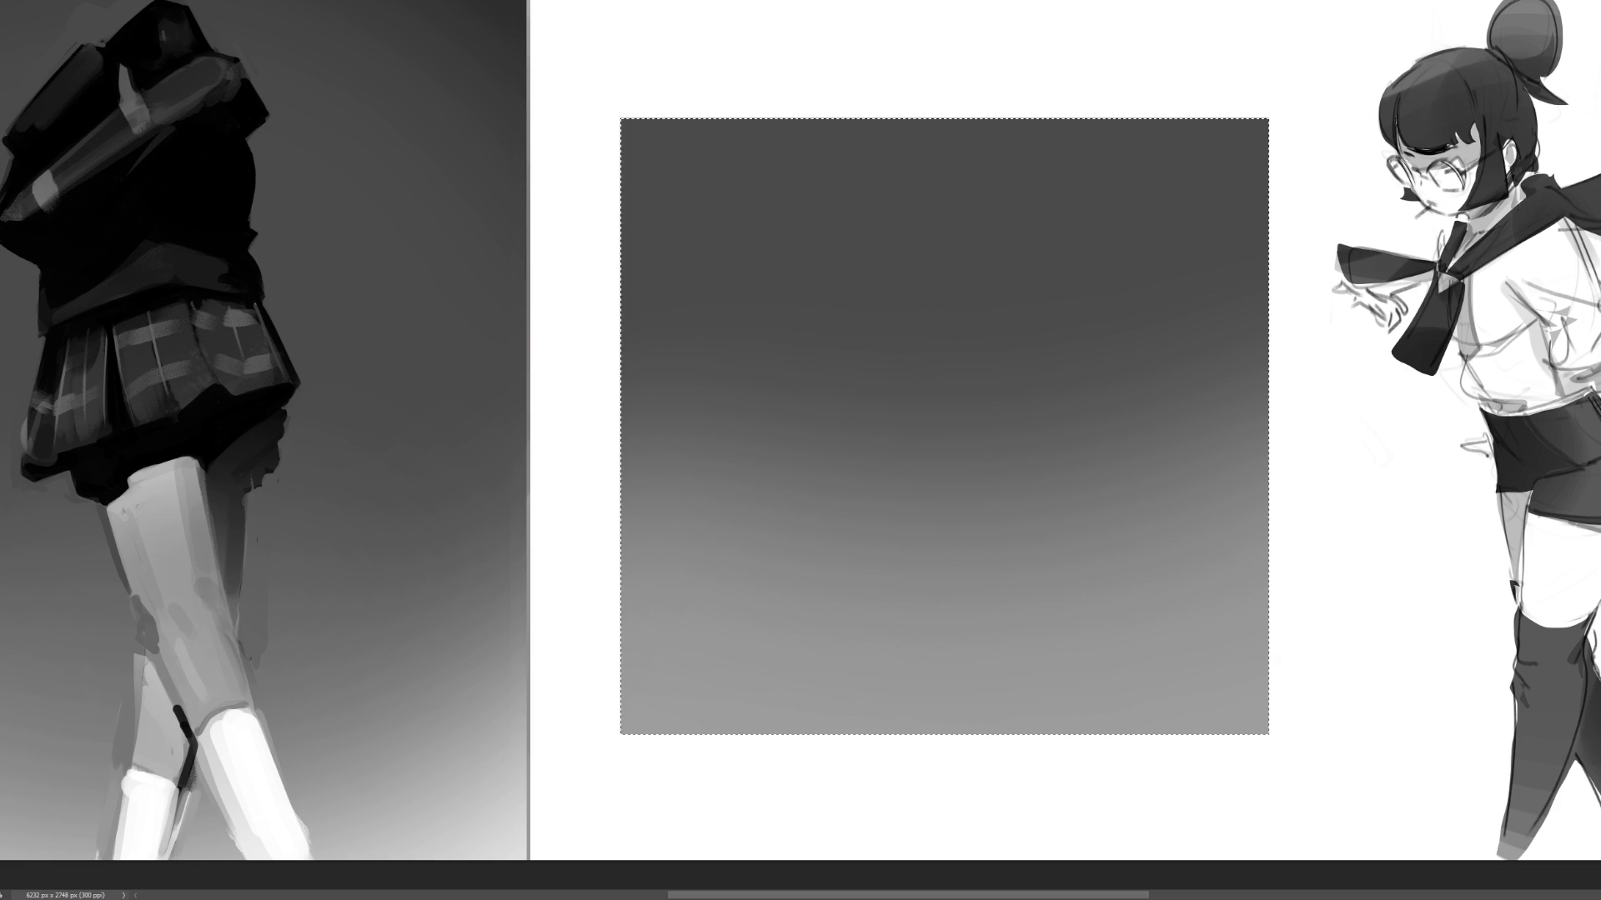
key("ctrl+d")
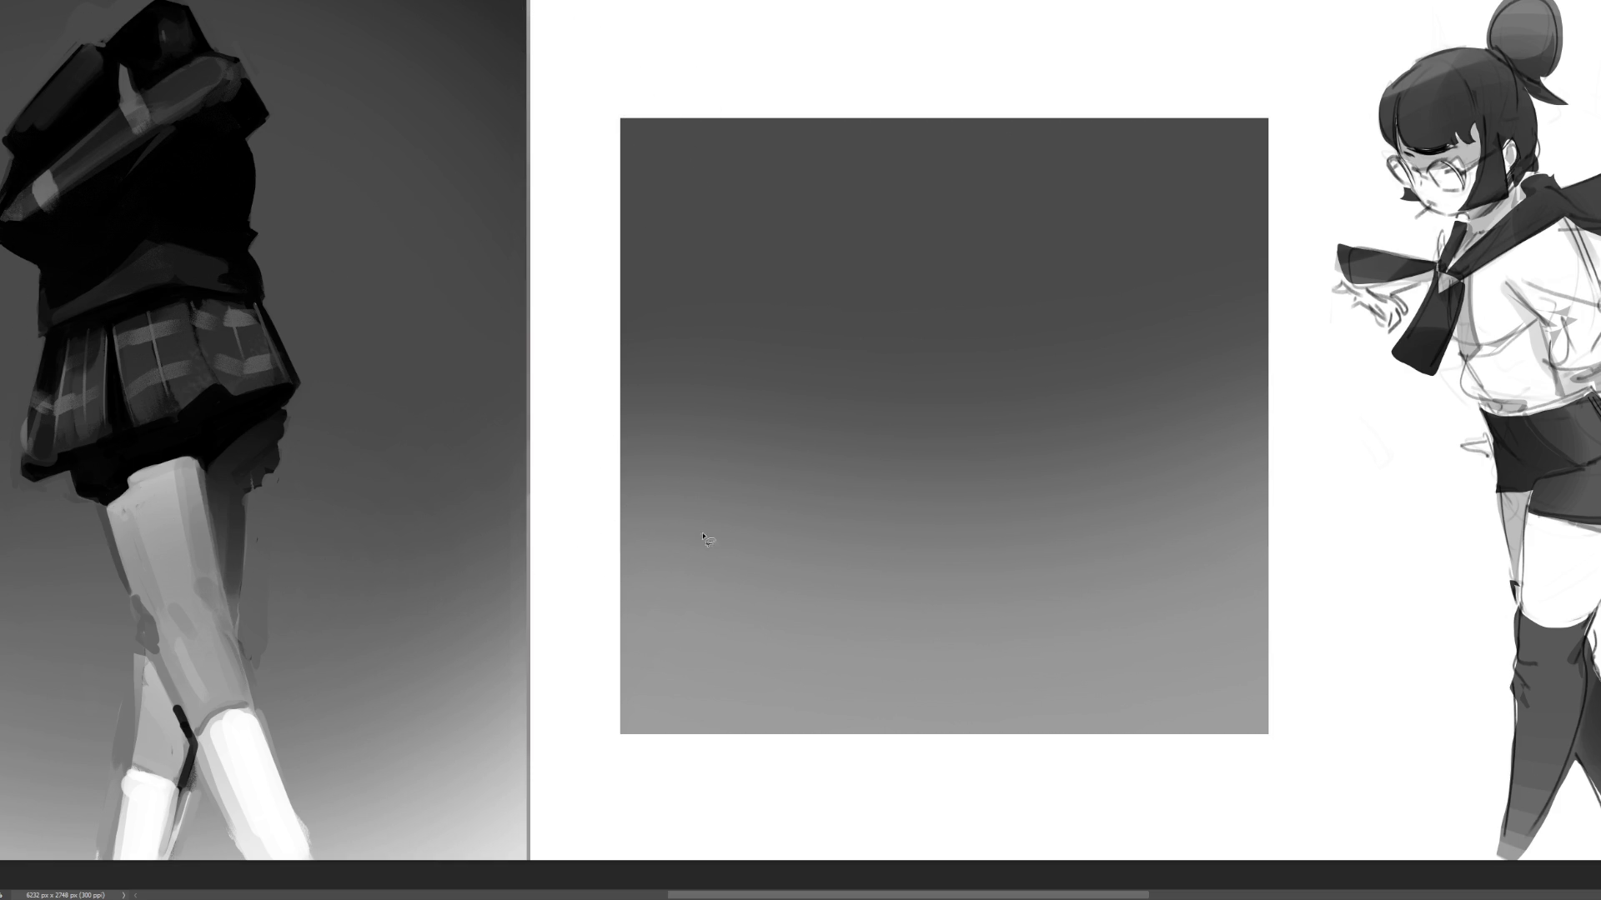
- Lasso a blob over the square and fill it dark grey, then shade it with a lighter gradient
mouse_move(592, 516)
left_mouse_down()
mouse_move(864, 443)
mouse_move(1009, 300)
mouse_move(1013, 251)
mouse_move(1163, 172)
mouse_move(1227, 351)
mouse_move(1223, 471)
mouse_move(1288, 667)
mouse_move(1184, 619)
mouse_move(1187, 712)
mouse_move(1109, 623)
mouse_move(1084, 557)
mouse_move(948, 677)
mouse_move(812, 754)
mouse_move(585, 761)
left_mouse_up()
left_click_drag(1108, 714, 1179, 679)
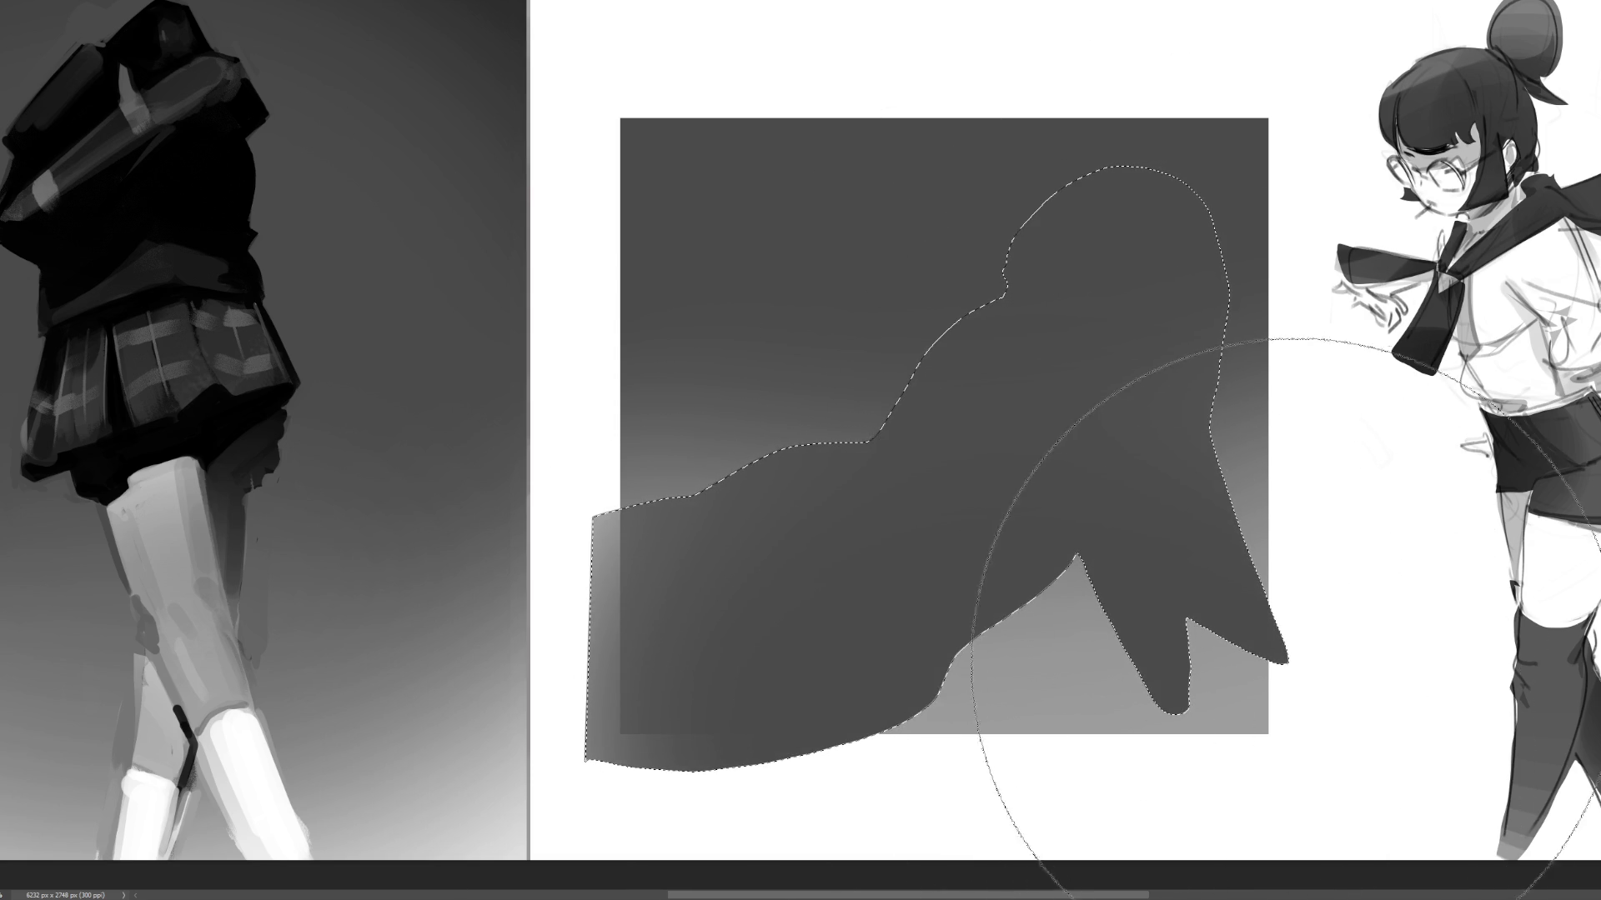
left_click_drag(1093, 231, 1000, 158)
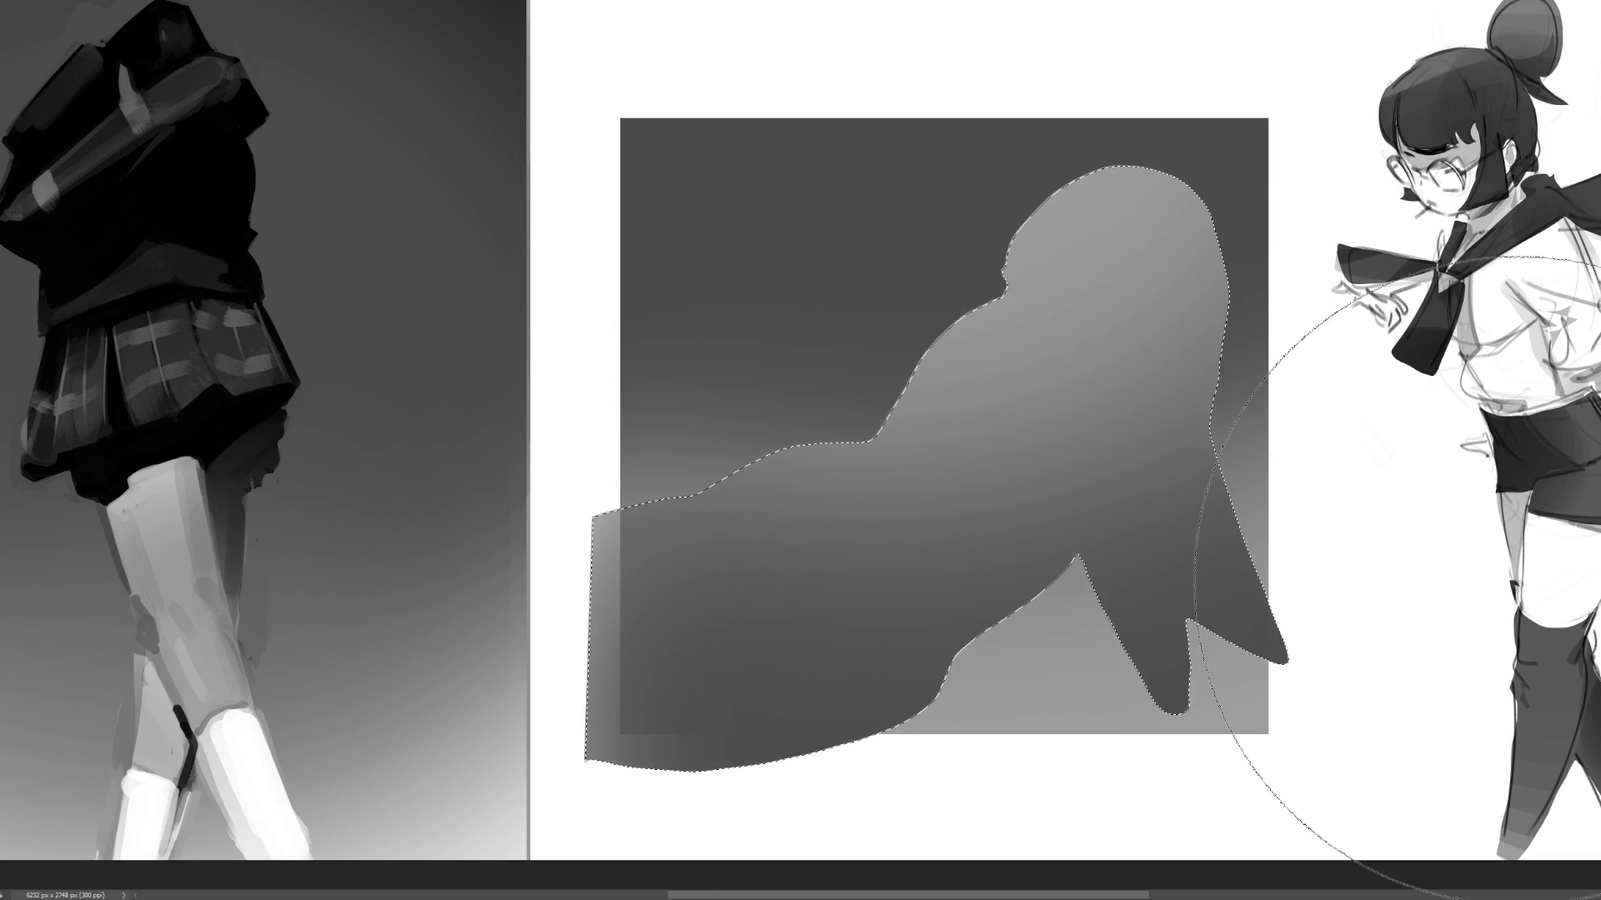
key("ctrl+shift+a")
key("ctrl+shift+d")
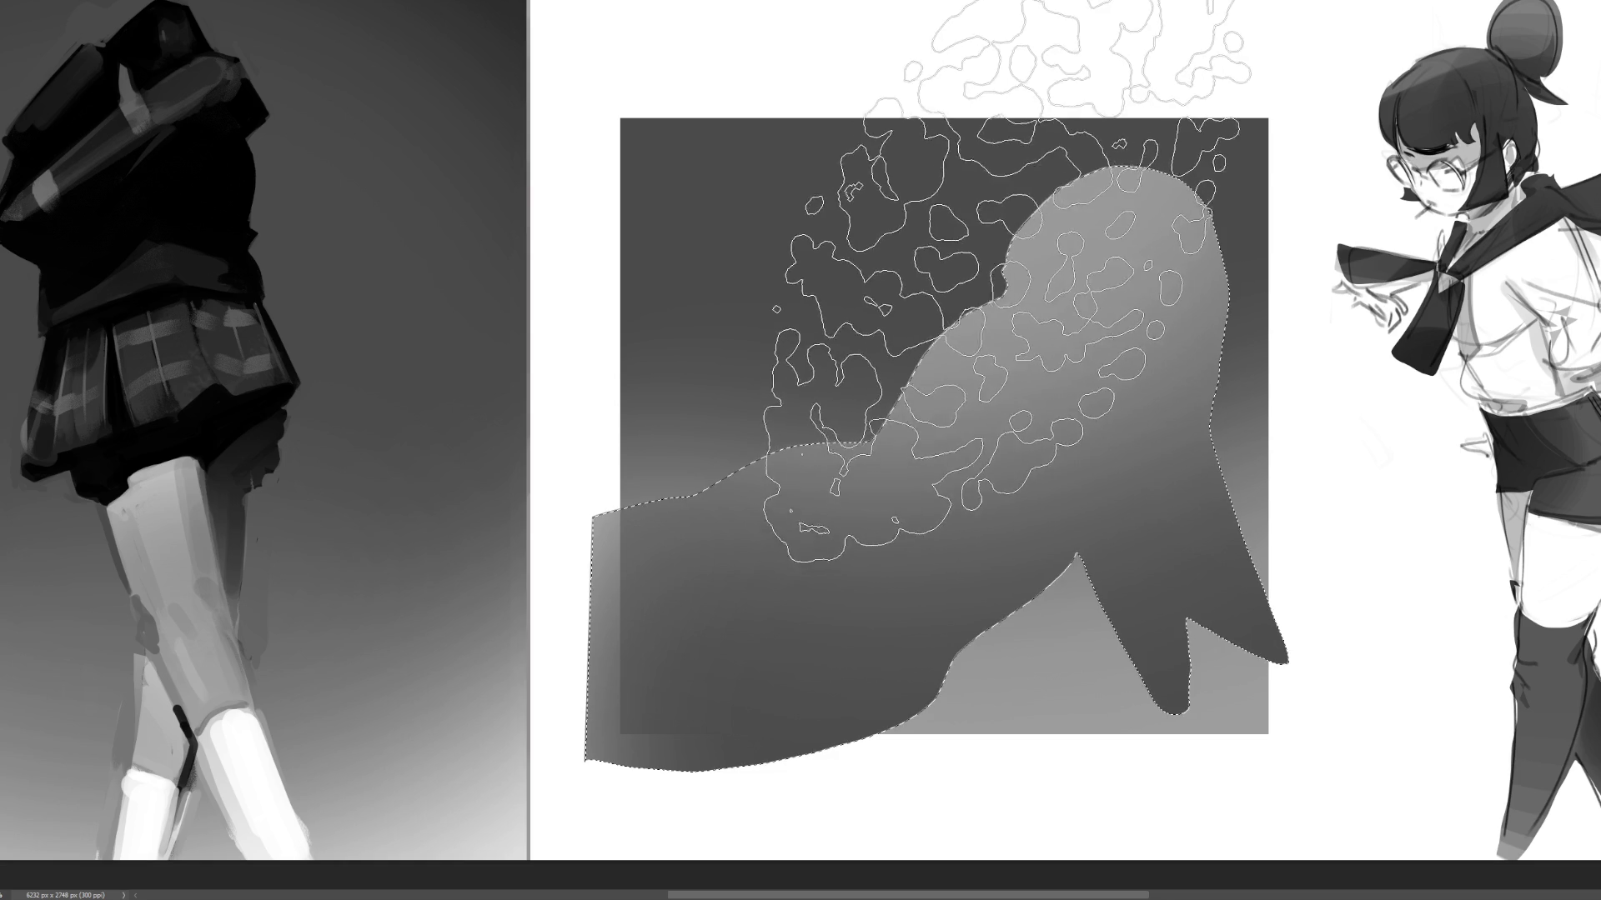
- Hand-letter 'BRB' in black diagonally across the grey blob with a smaller brush
key("[")
key("[")
key("[")
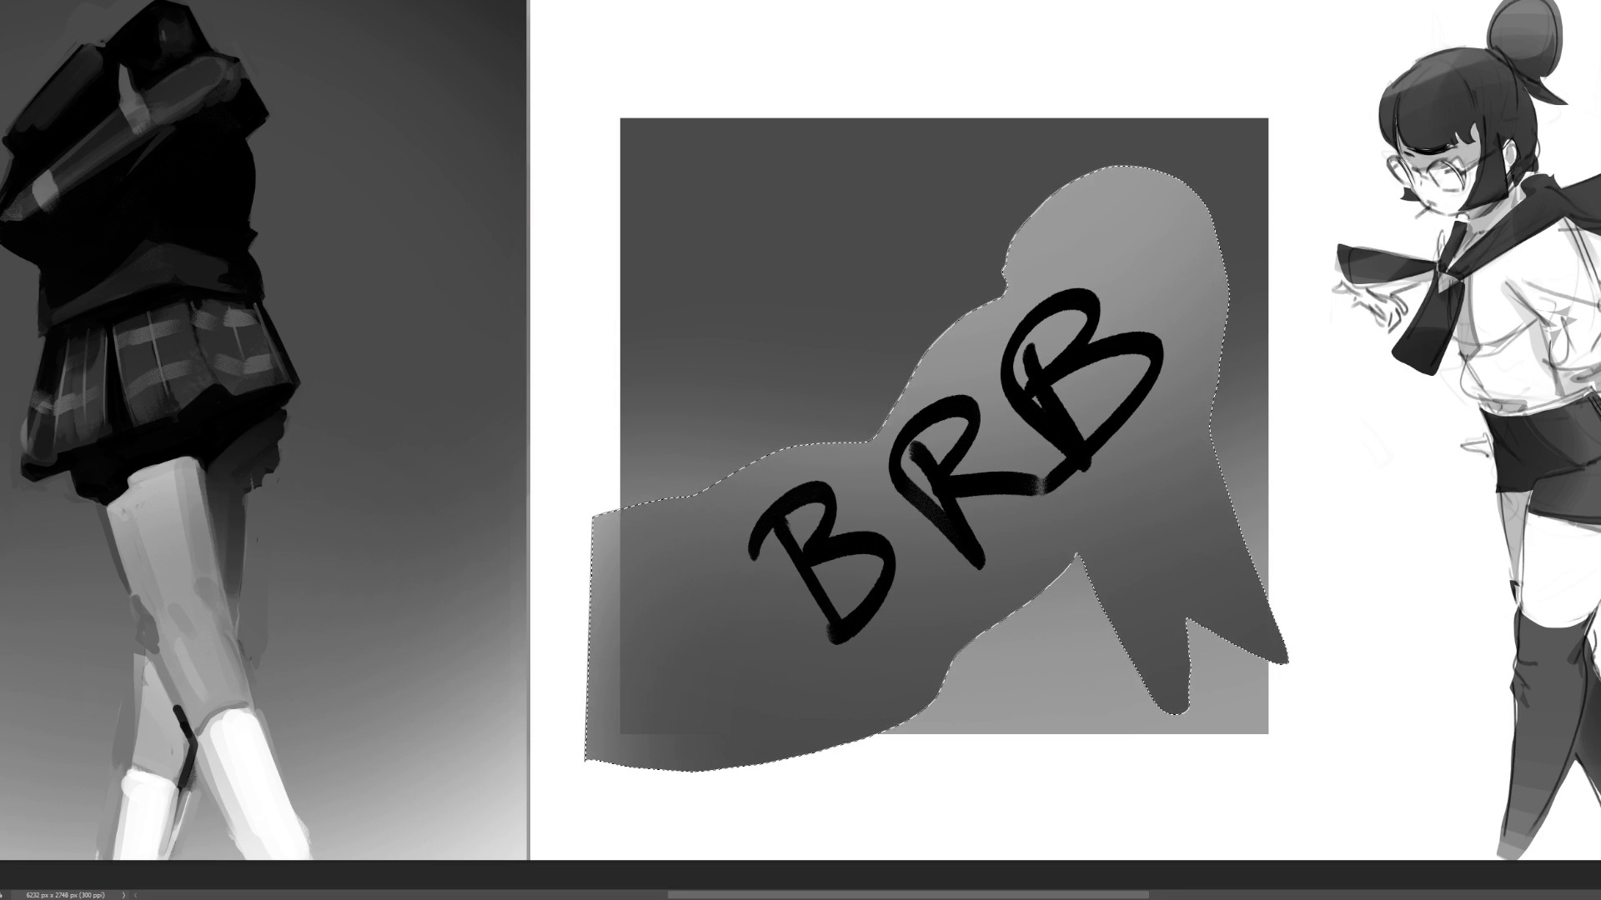
key("ctrl+0")
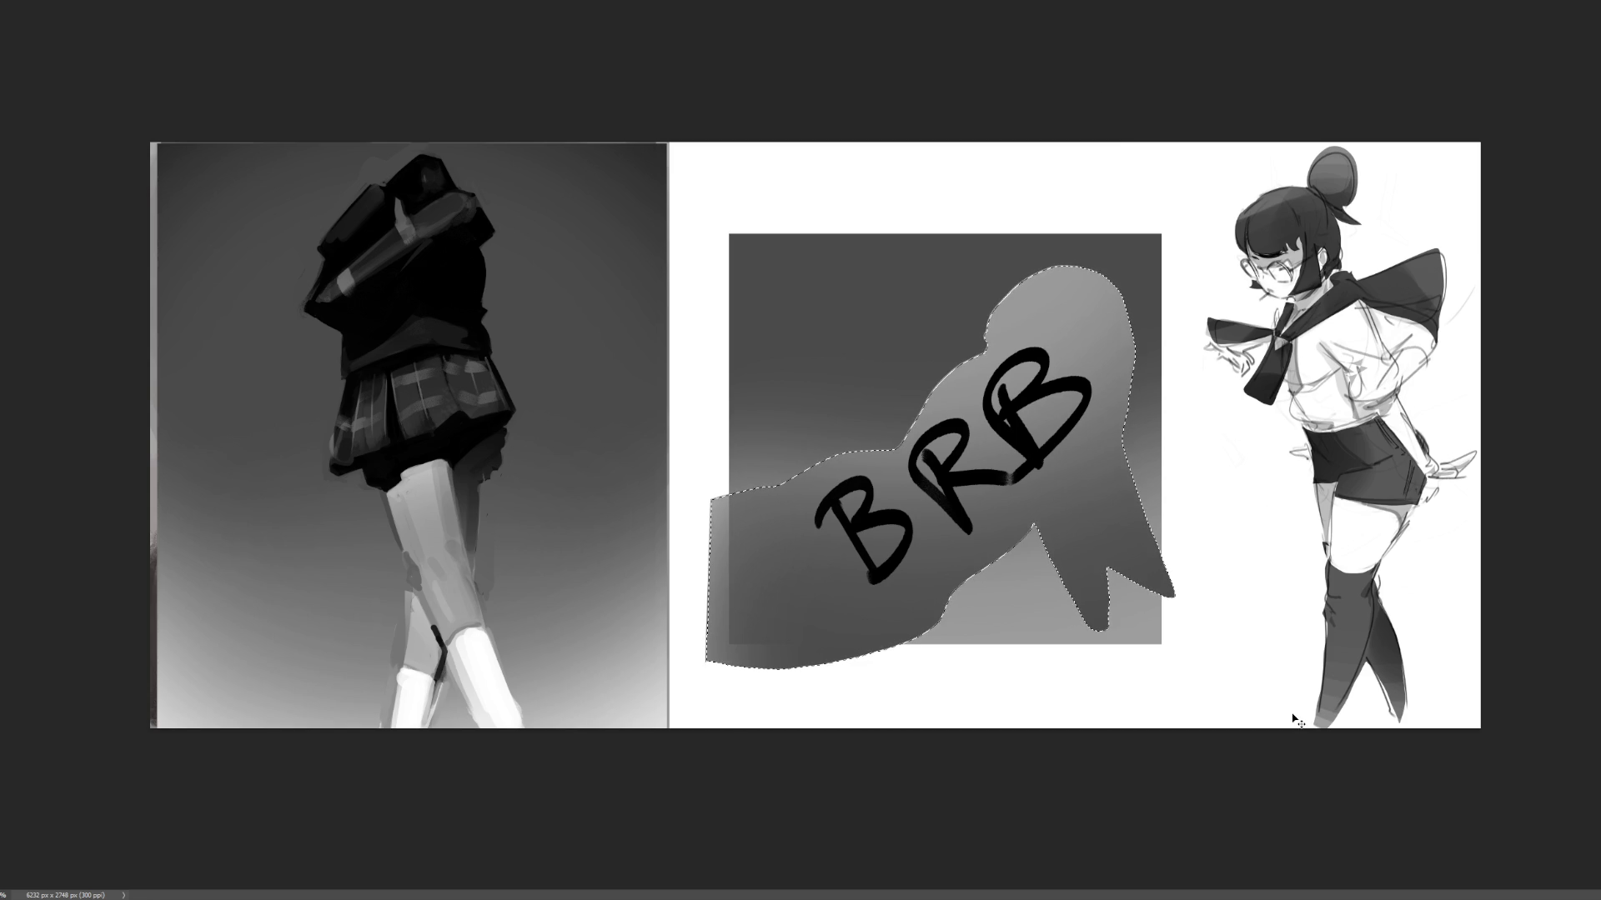
- Undo the BRB lettering, paint a white rim highlight along the figure's upper back, and deselect
key("ctrl+z")
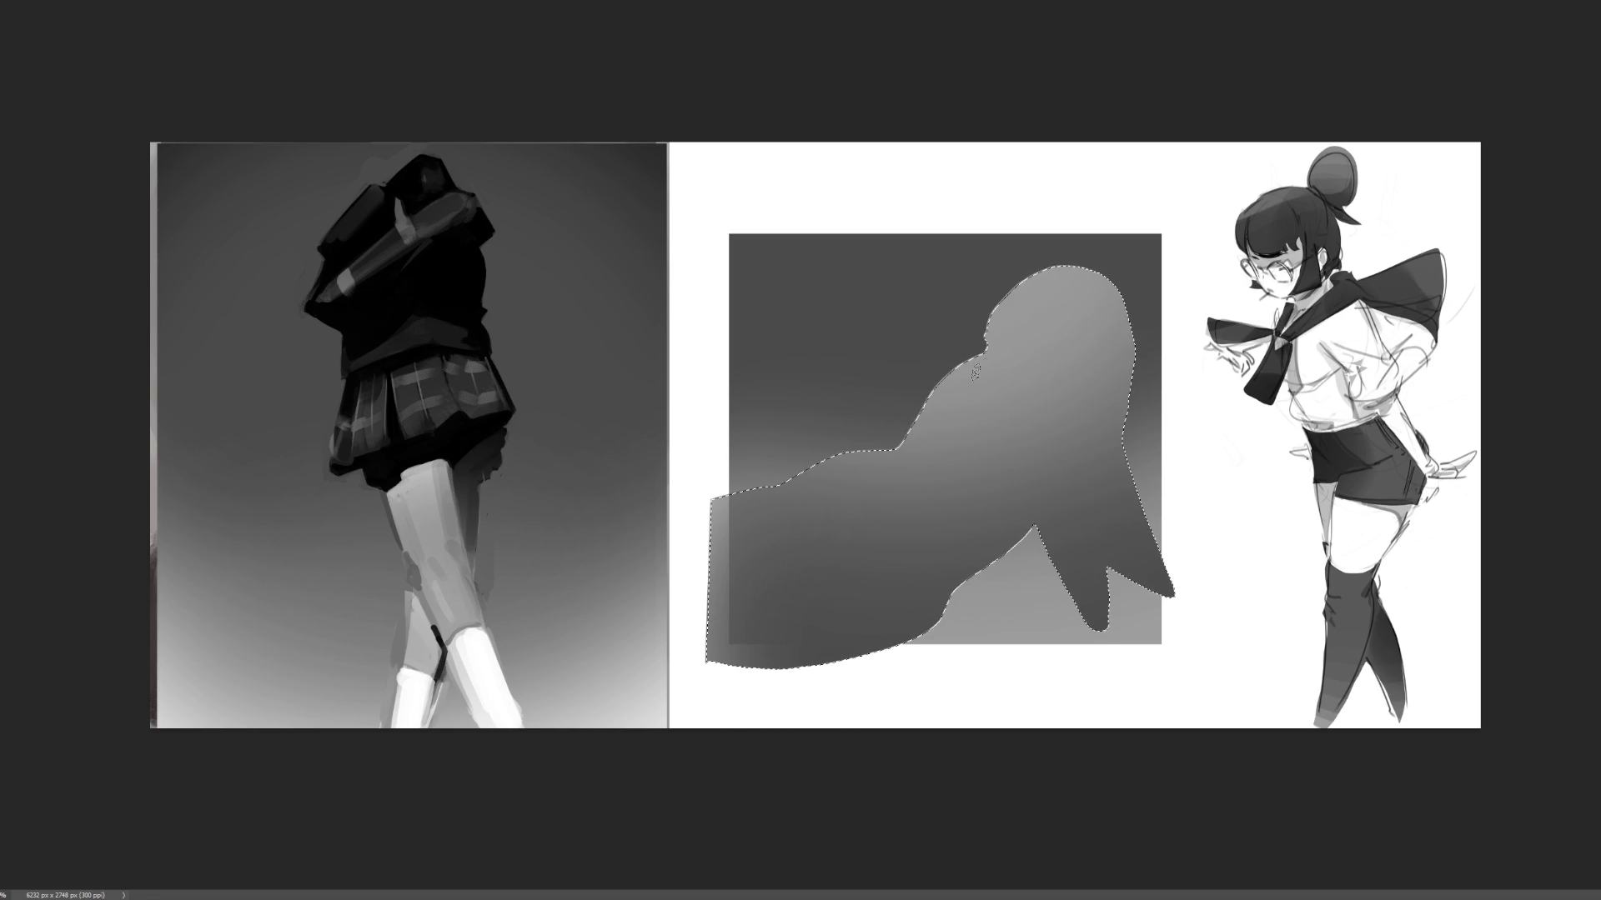
left_click_drag(994, 350, 822, 460)
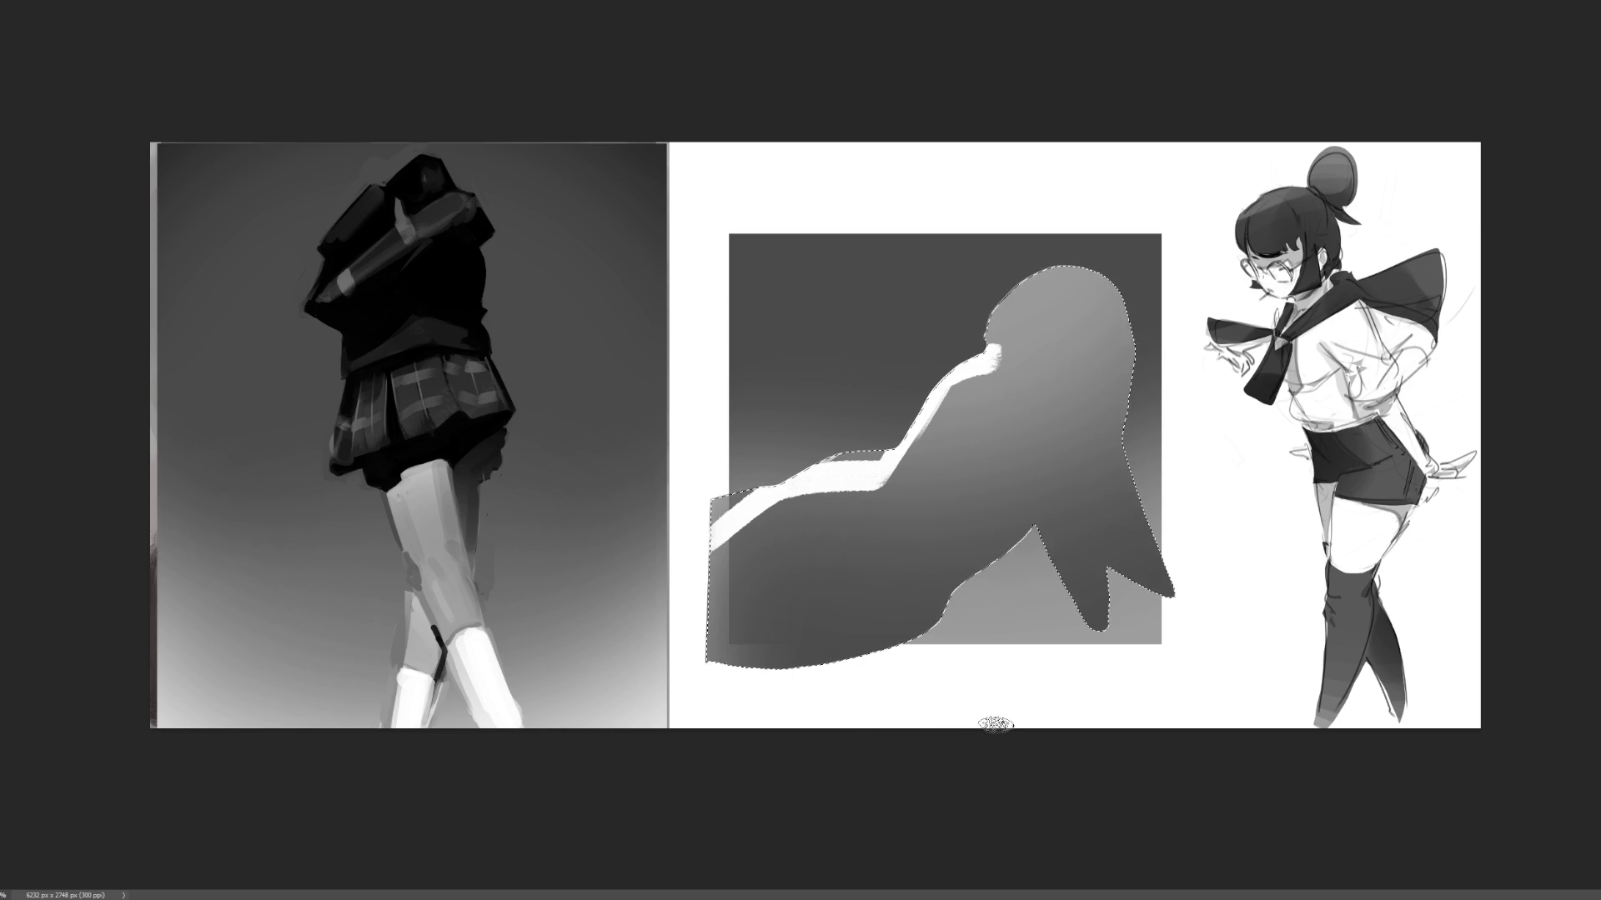
key("ctrl+d")
- Cover the grey step, straighten the white left edge, and add soft highlights along the curve, arm and shoulder
mouse_move(796, 450)
left_mouse_down()
mouse_move(876, 452)
mouse_move(771, 479)
mouse_move(725, 517)
mouse_move(707, 498)
left_mouse_up()
mouse_move(703, 598)
left_mouse_down()
mouse_move(711, 538)
mouse_move(701, 683)
mouse_move(911, 671)
left_mouse_up()
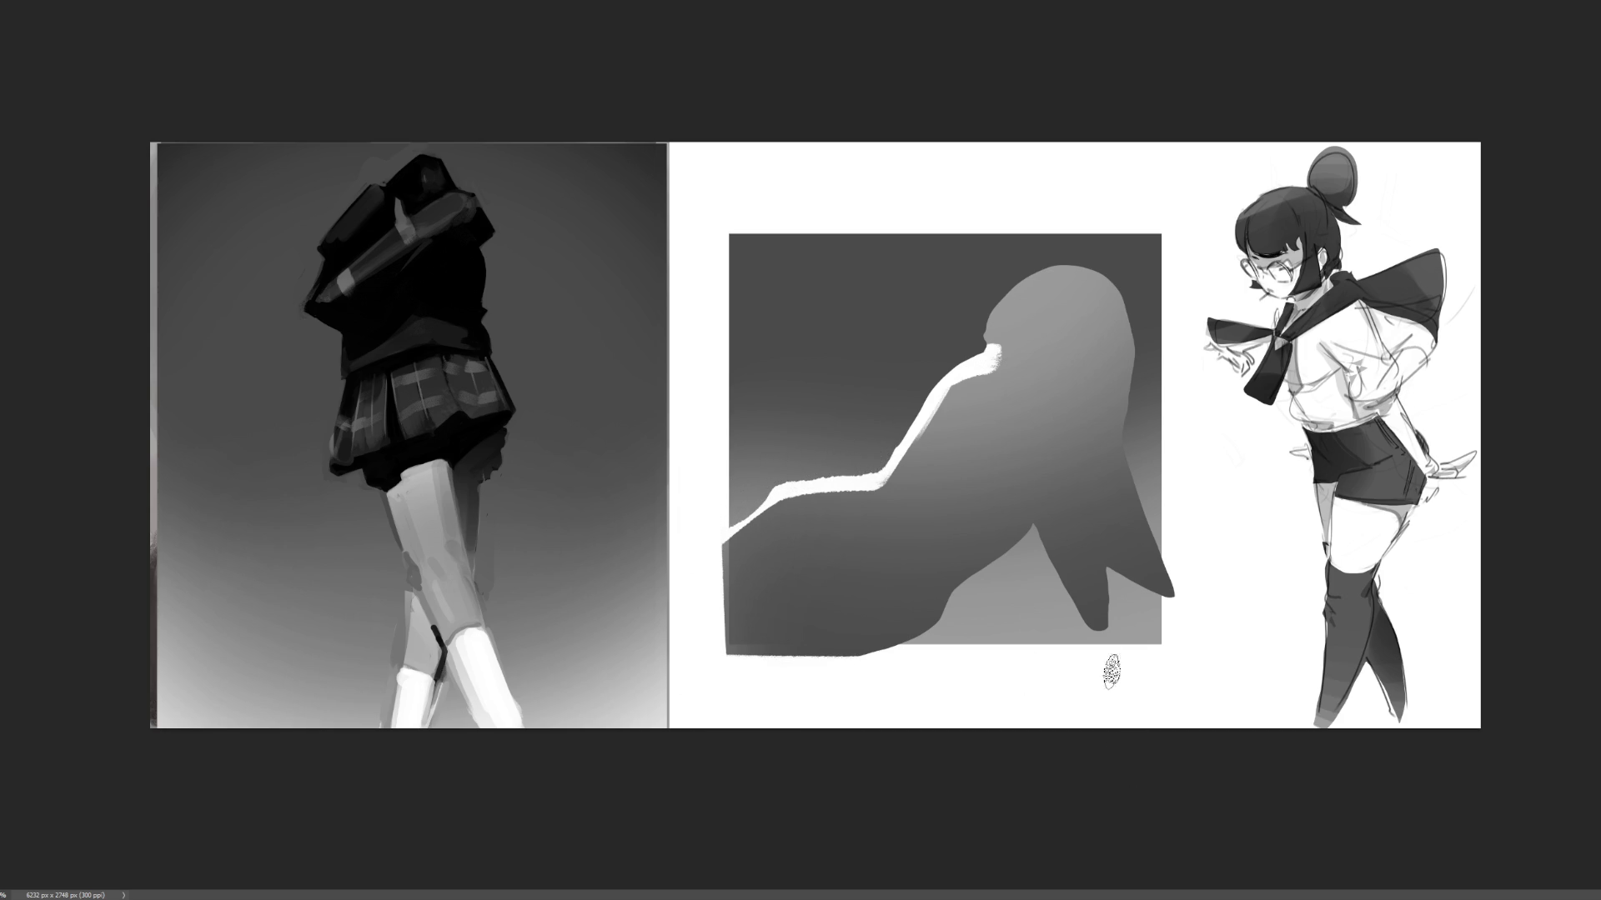
mouse_move(958, 609)
left_mouse_down()
mouse_move(932, 621)
mouse_move(938, 586)
mouse_move(1030, 515)
left_mouse_up()
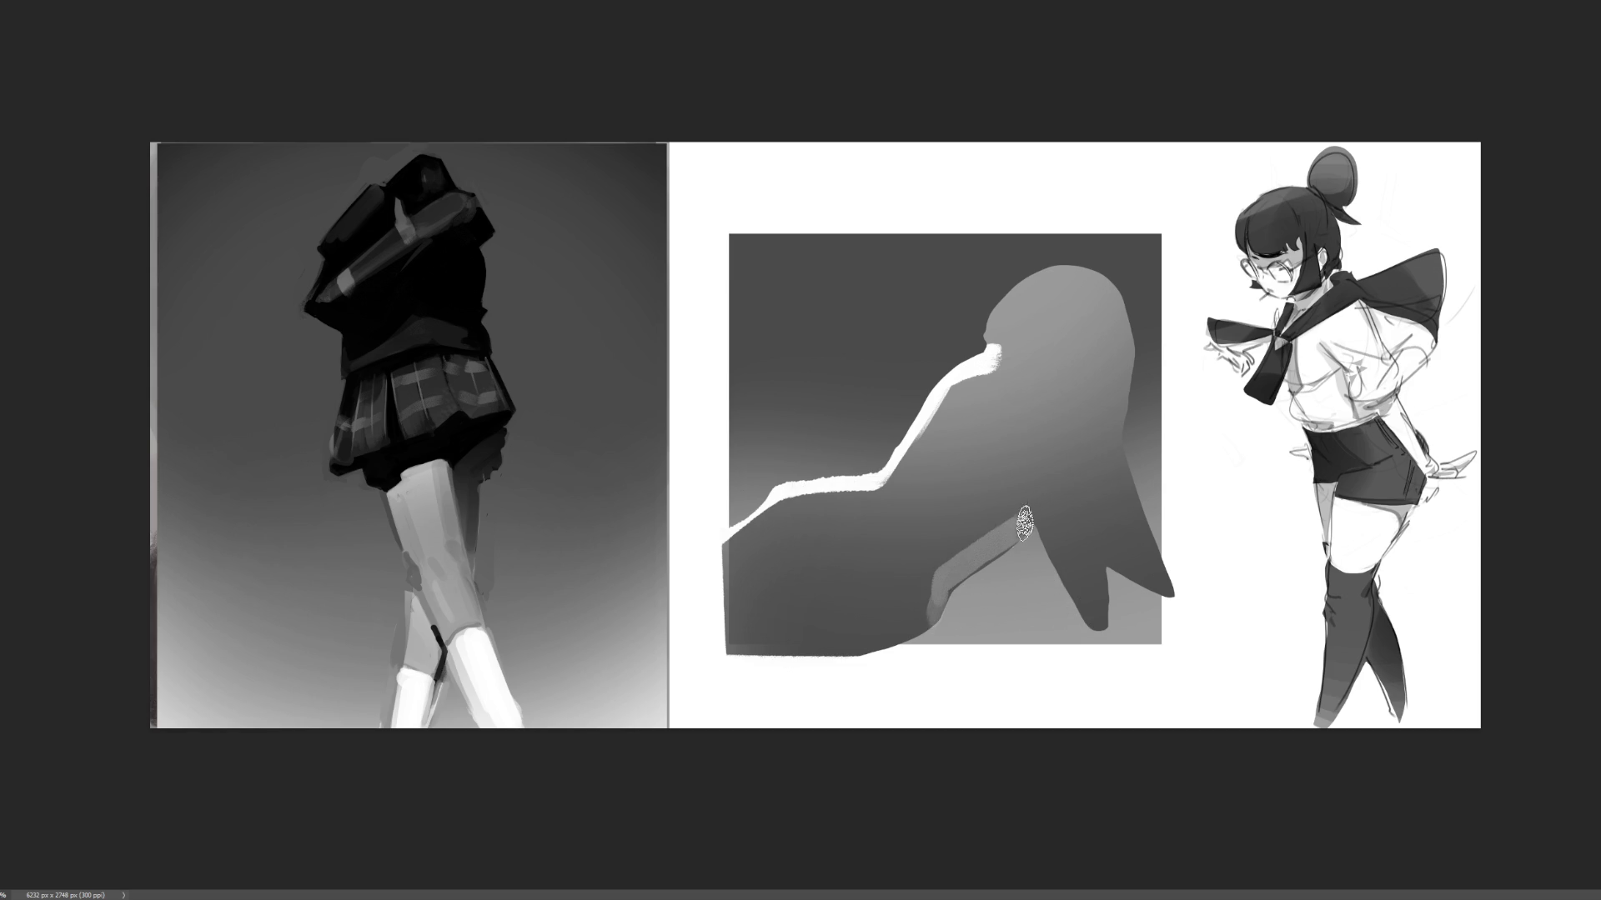
key("ctrl+z")
left_click_drag(934, 621, 1010, 524)
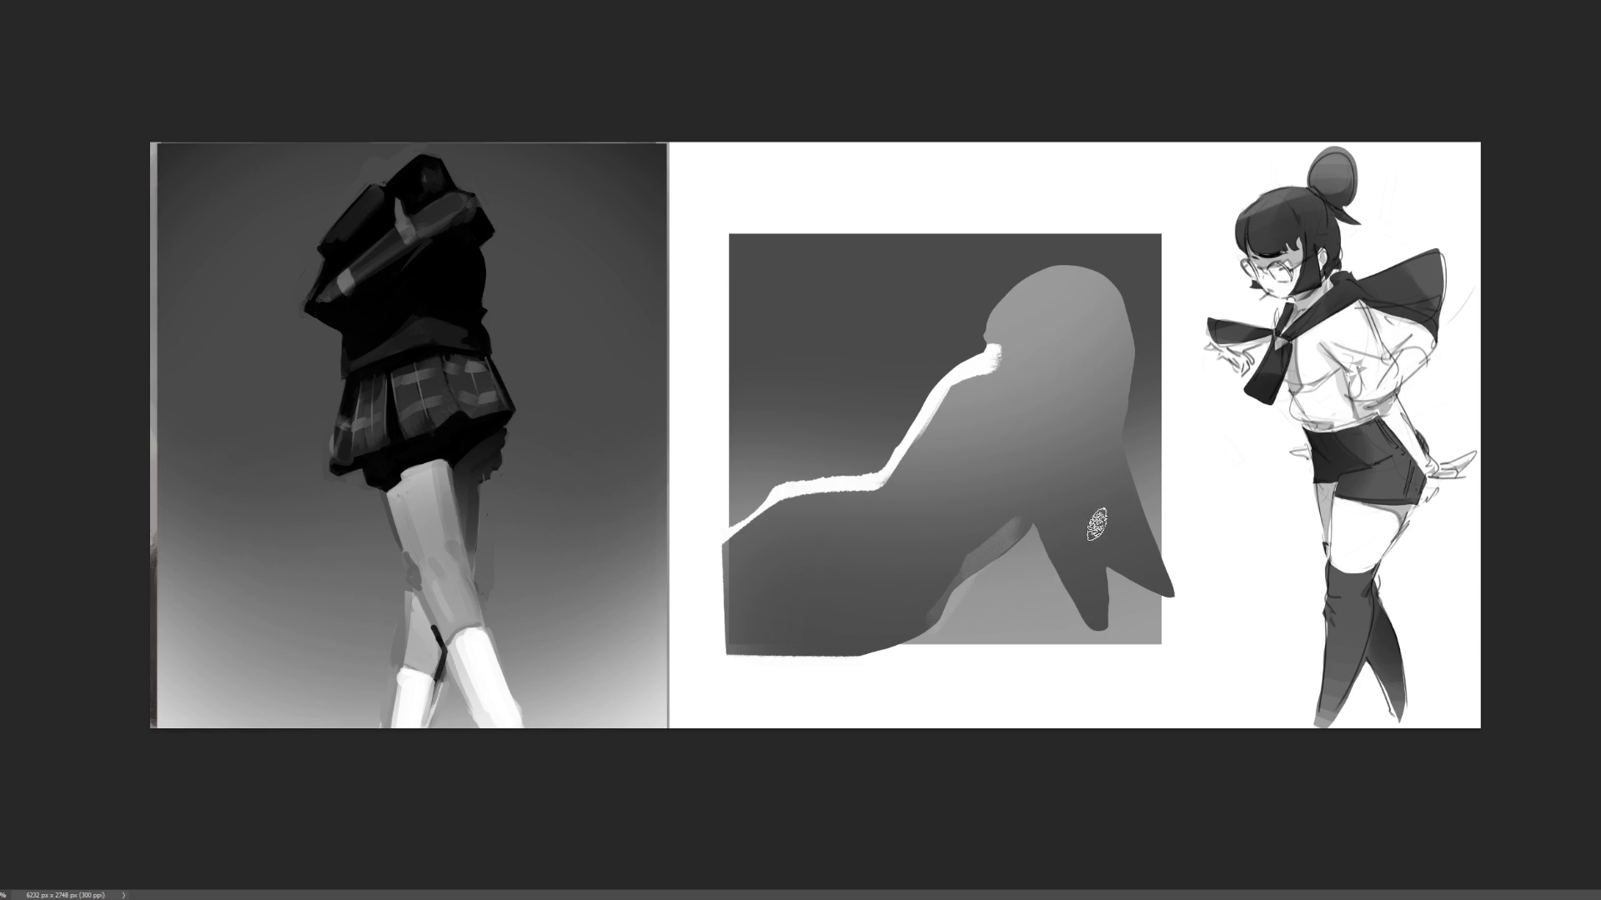
left_click_drag(1078, 478, 1099, 576)
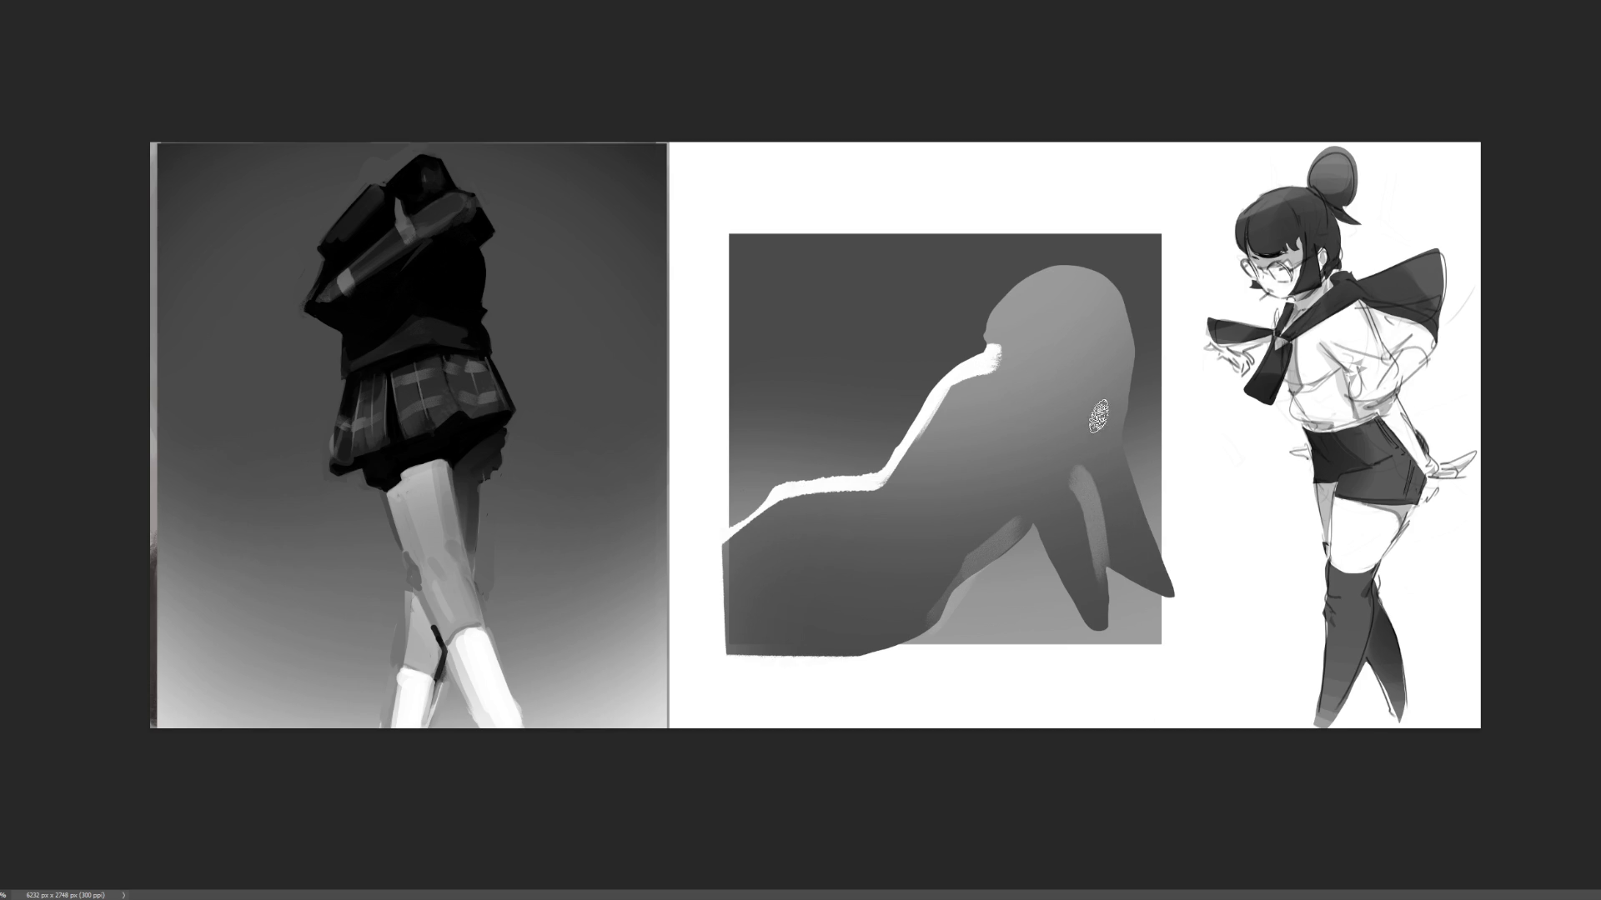
mouse_move(1063, 412)
left_mouse_down()
mouse_move(1088, 404)
mouse_move(1085, 357)
mouse_move(1034, 305)
left_mouse_up()
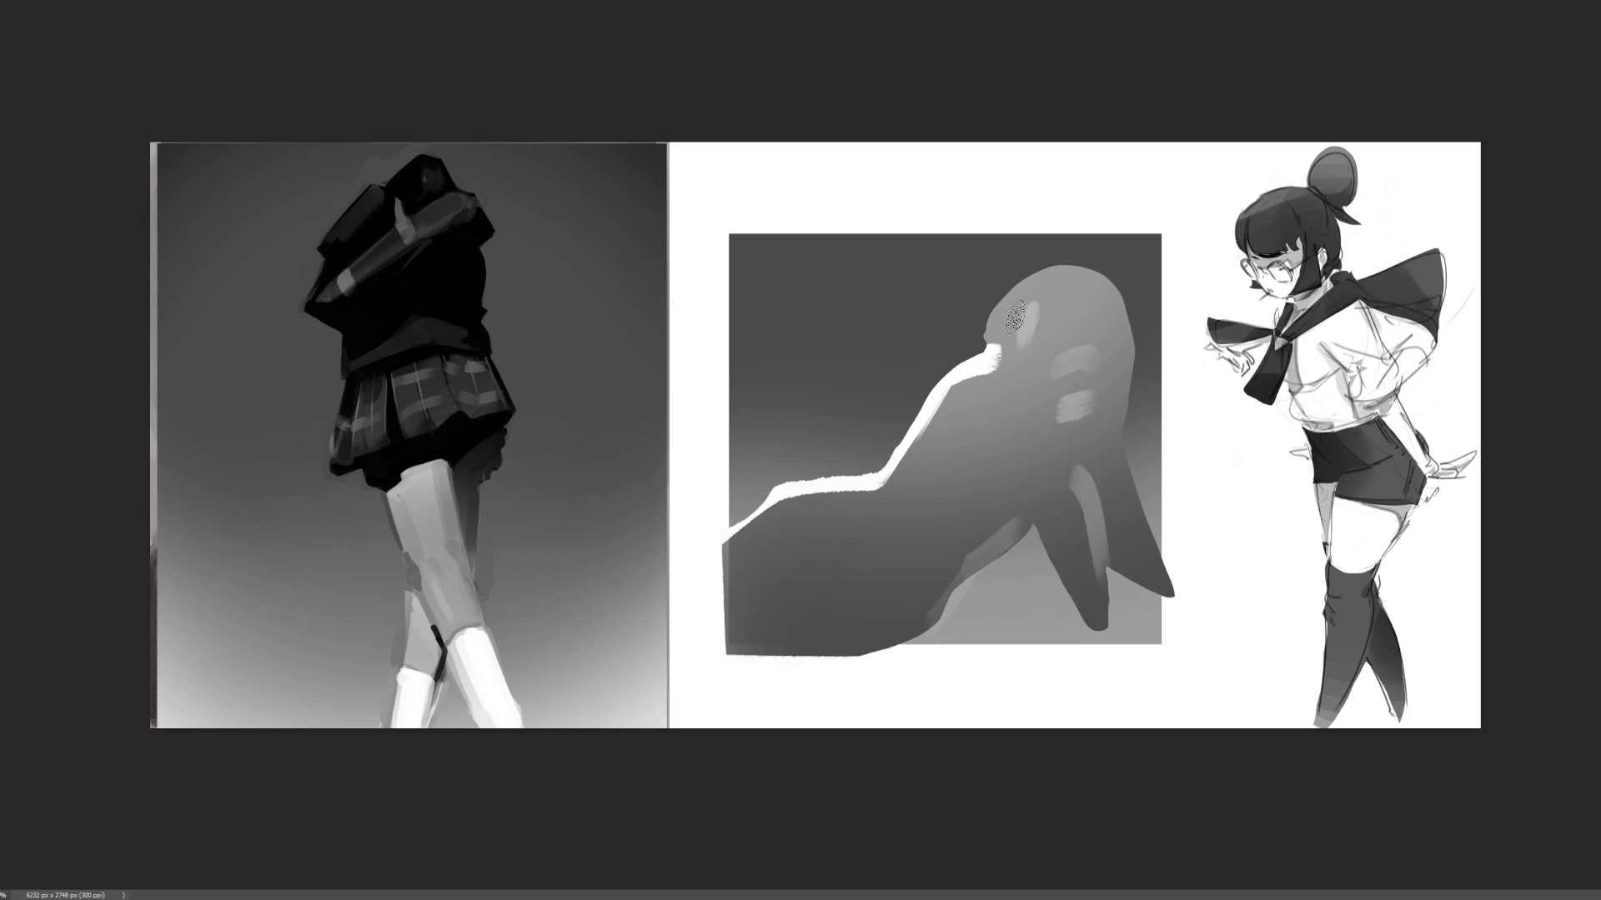
- Paint dark hair over the top and side of the head down to the hairline
mouse_move(1033, 252)
left_mouse_down()
mouse_move(1011, 305)
mouse_move(1063, 249)
mouse_move(1081, 253)
mouse_move(1050, 254)
mouse_move(1100, 330)
mouse_move(1082, 467)
mouse_move(1099, 507)
left_mouse_up()
mouse_move(1135, 337)
left_mouse_down()
mouse_move(1121, 541)
mouse_move(1100, 454)
left_mouse_up()
mouse_move(1073, 292)
left_mouse_down()
mouse_move(1100, 363)
mouse_move(1084, 275)
mouse_move(1108, 341)
mouse_move(1118, 314)
mouse_move(1155, 417)
mouse_move(1129, 463)
left_mouse_up()
mouse_move(1035, 256)
left_mouse_down()
mouse_move(1004, 309)
mouse_move(1063, 243)
mouse_move(1092, 296)
left_mouse_up()
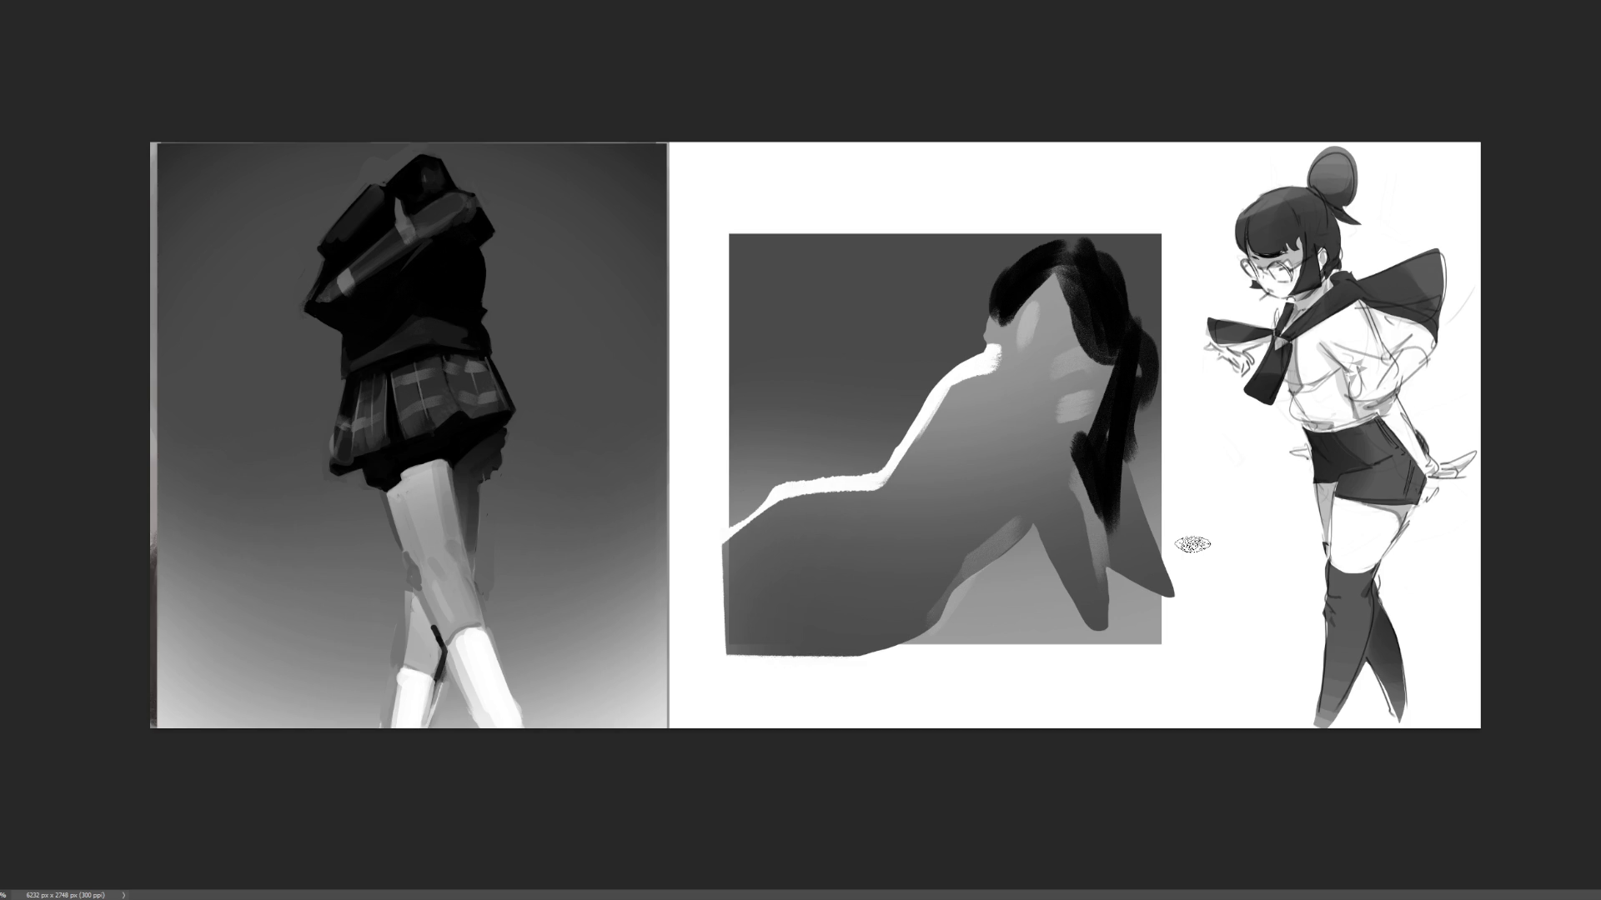
left_click_drag(1004, 342, 1018, 305)
- Add a dark diagonal face mark and two eye marks, and darken the neck under the hair
left_click_drag(1016, 363, 1042, 409)
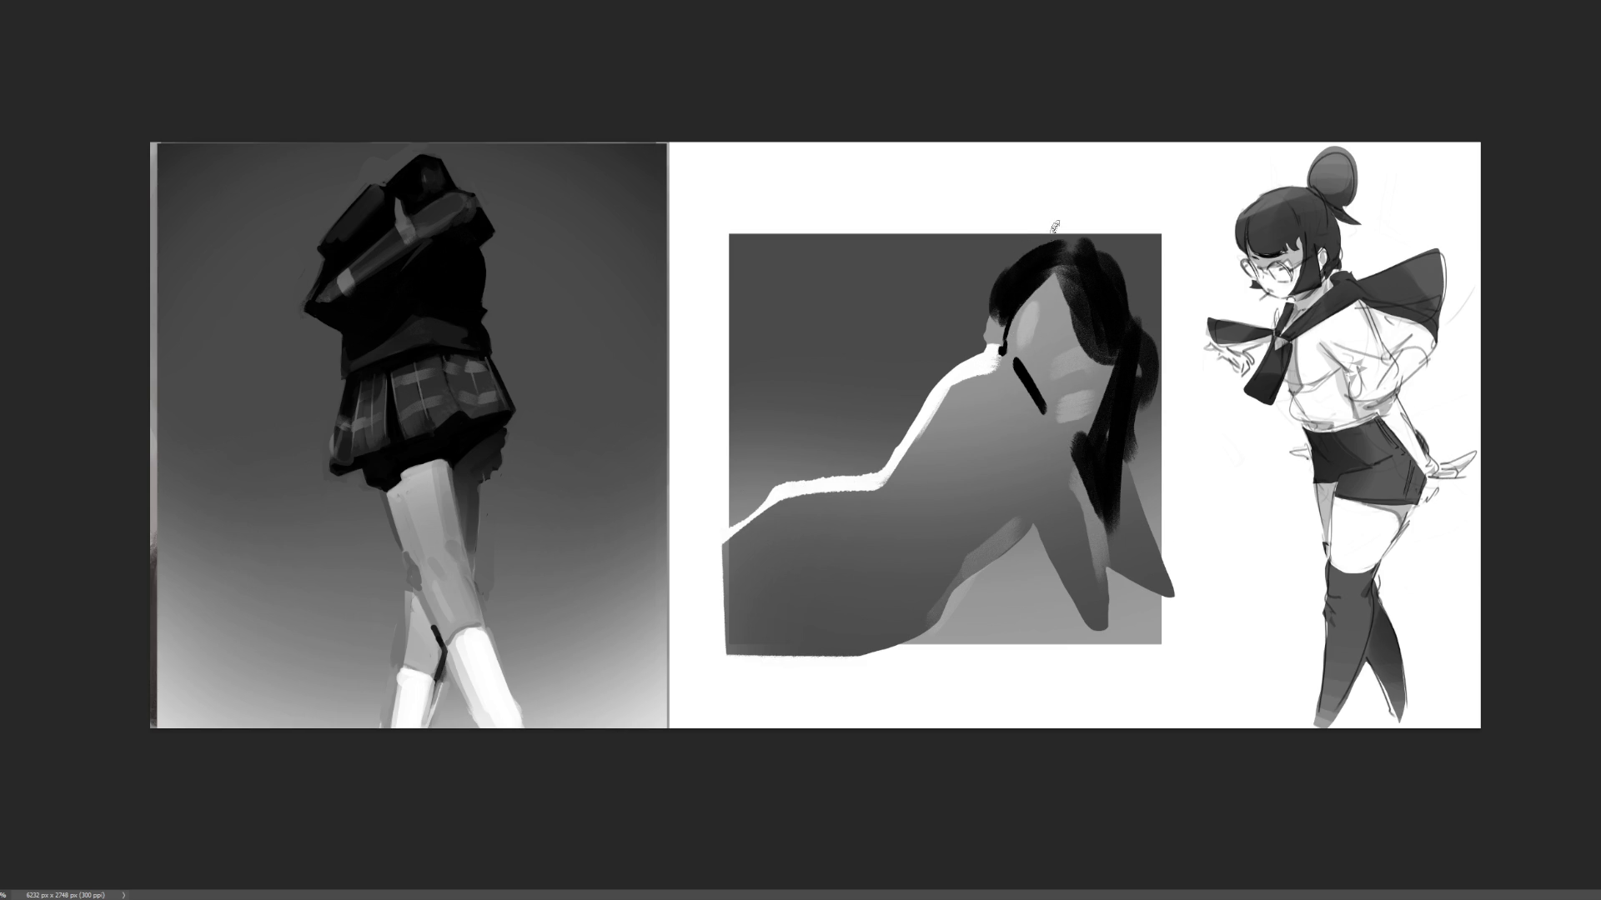
left_click_drag(1029, 313, 1076, 333)
mouse_move(1073, 417)
left_mouse_down()
mouse_move(1105, 388)
mouse_move(1081, 450)
mouse_move(1102, 400)
mouse_move(1077, 429)
left_mouse_up()
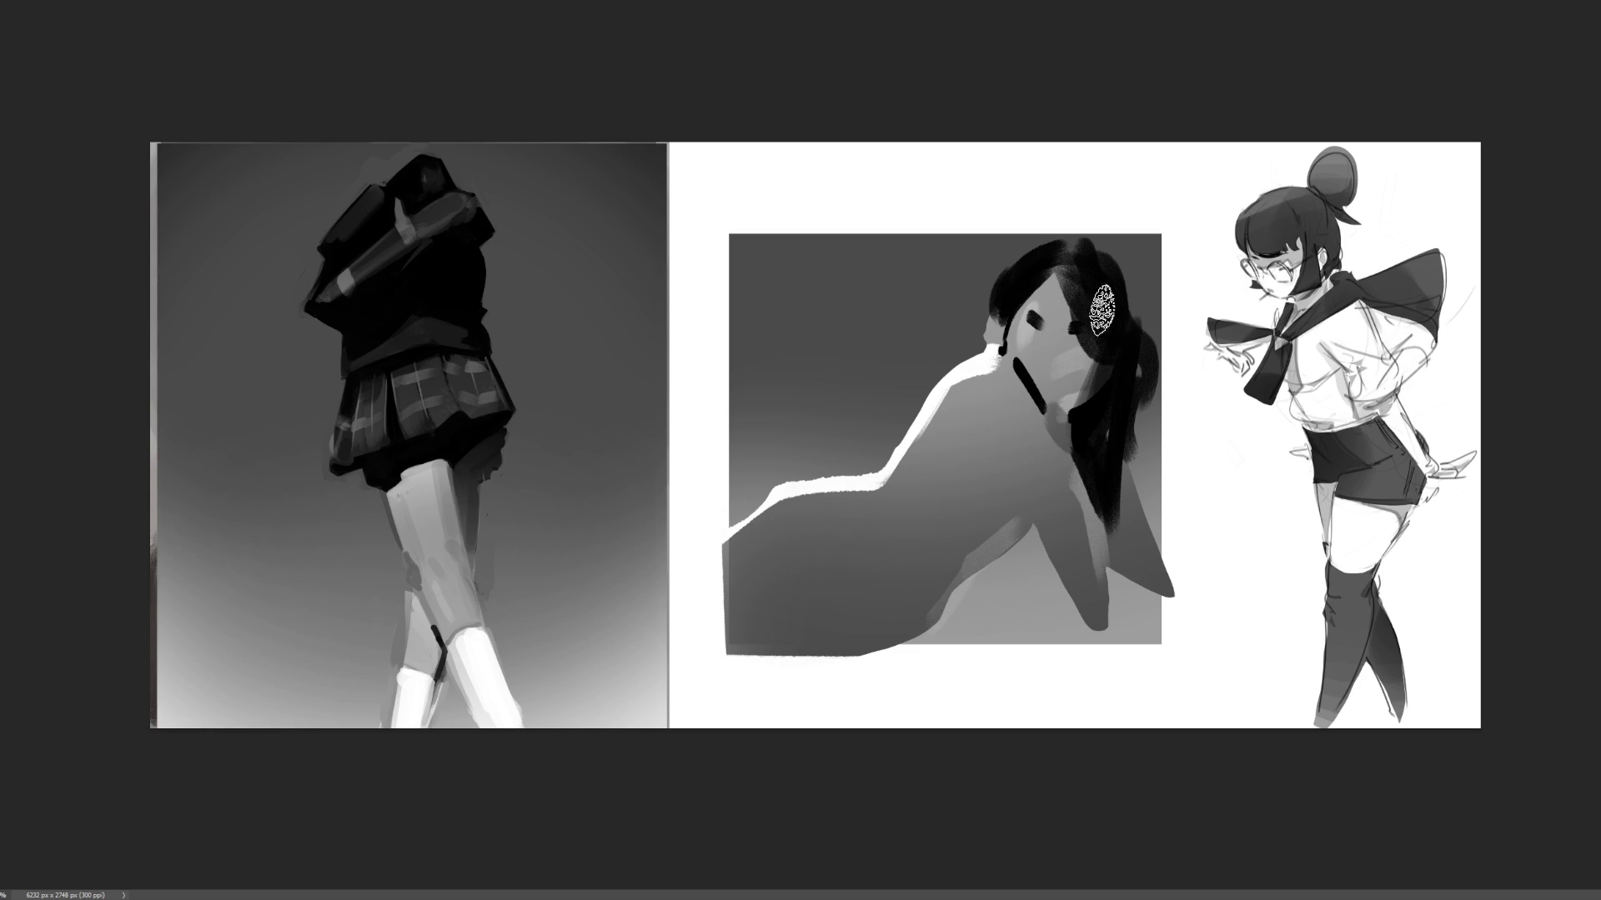
- Lighten the face, add a neck hair strand, draw thin dark back and belly lines, and widen the lower-left rim
left_click_drag(1071, 342, 1036, 267)
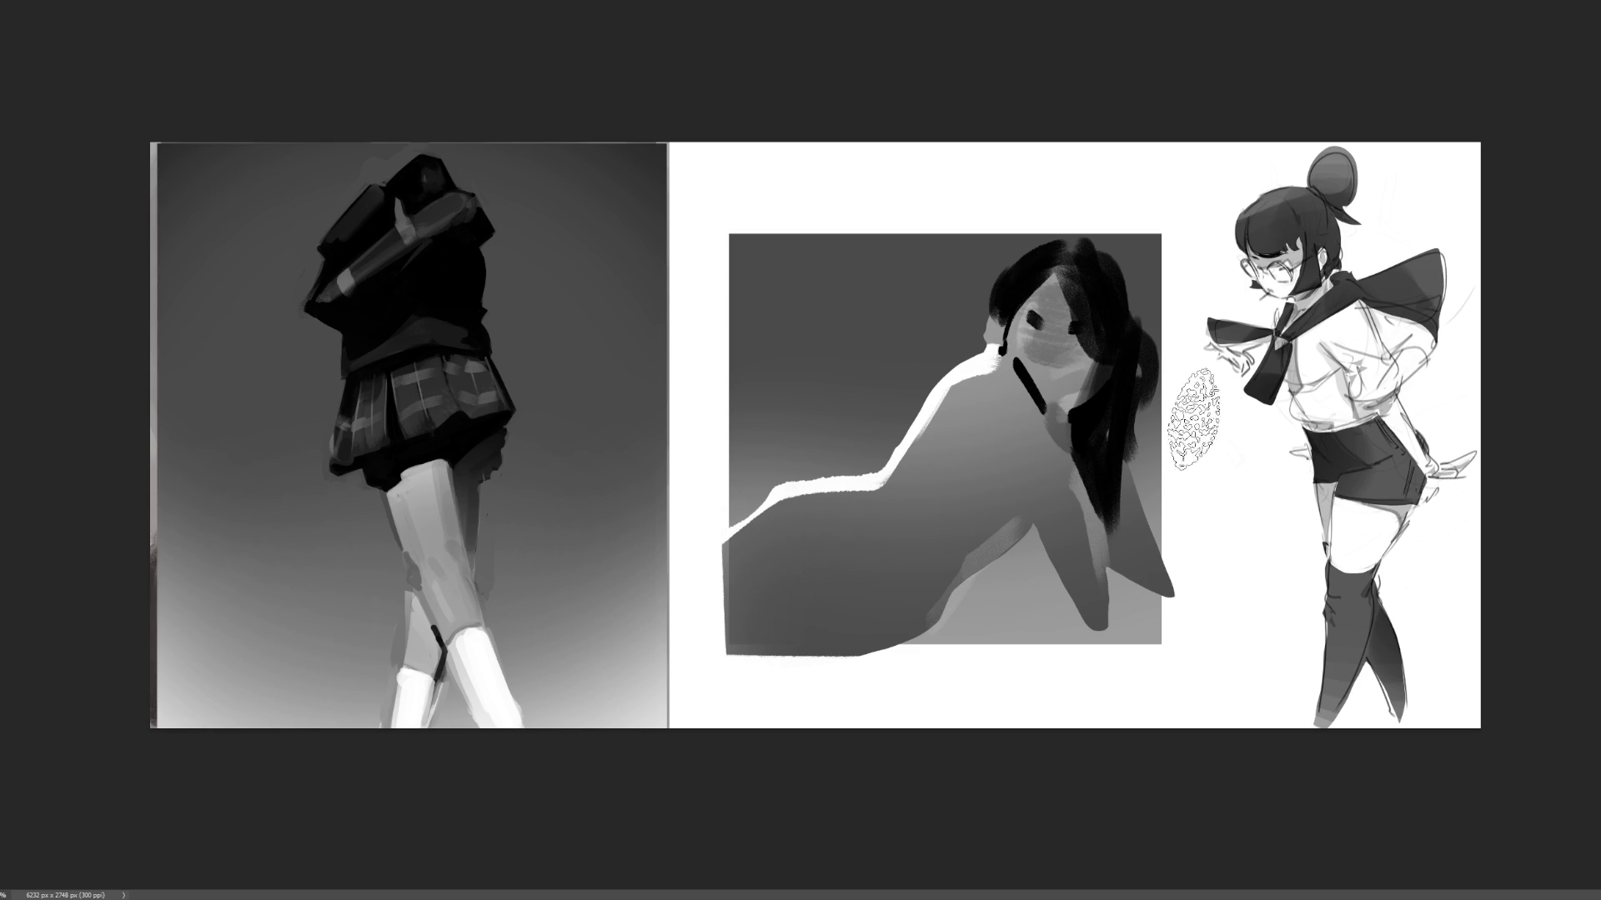
left_click_drag(1072, 481, 1062, 492)
key("bracketleft")
key("bracketleft")
key("bracketleft")
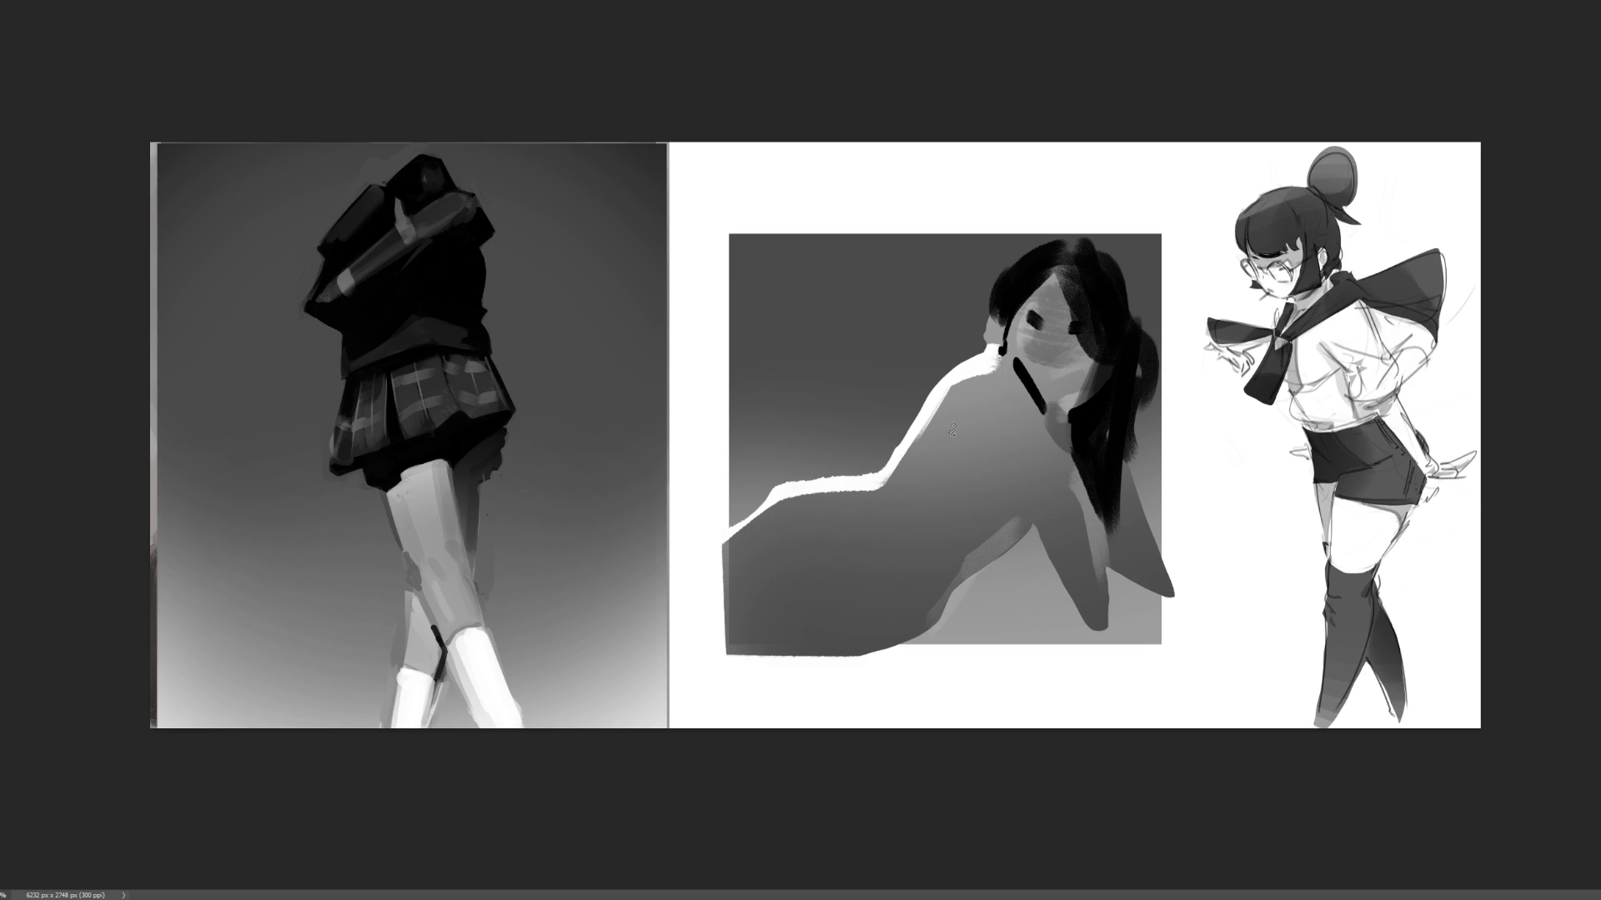
left_click_drag(963, 431, 1022, 507)
left_click_drag(991, 467, 966, 501)
left_click_drag(896, 556, 884, 562)
left_click_drag(733, 543, 708, 571)
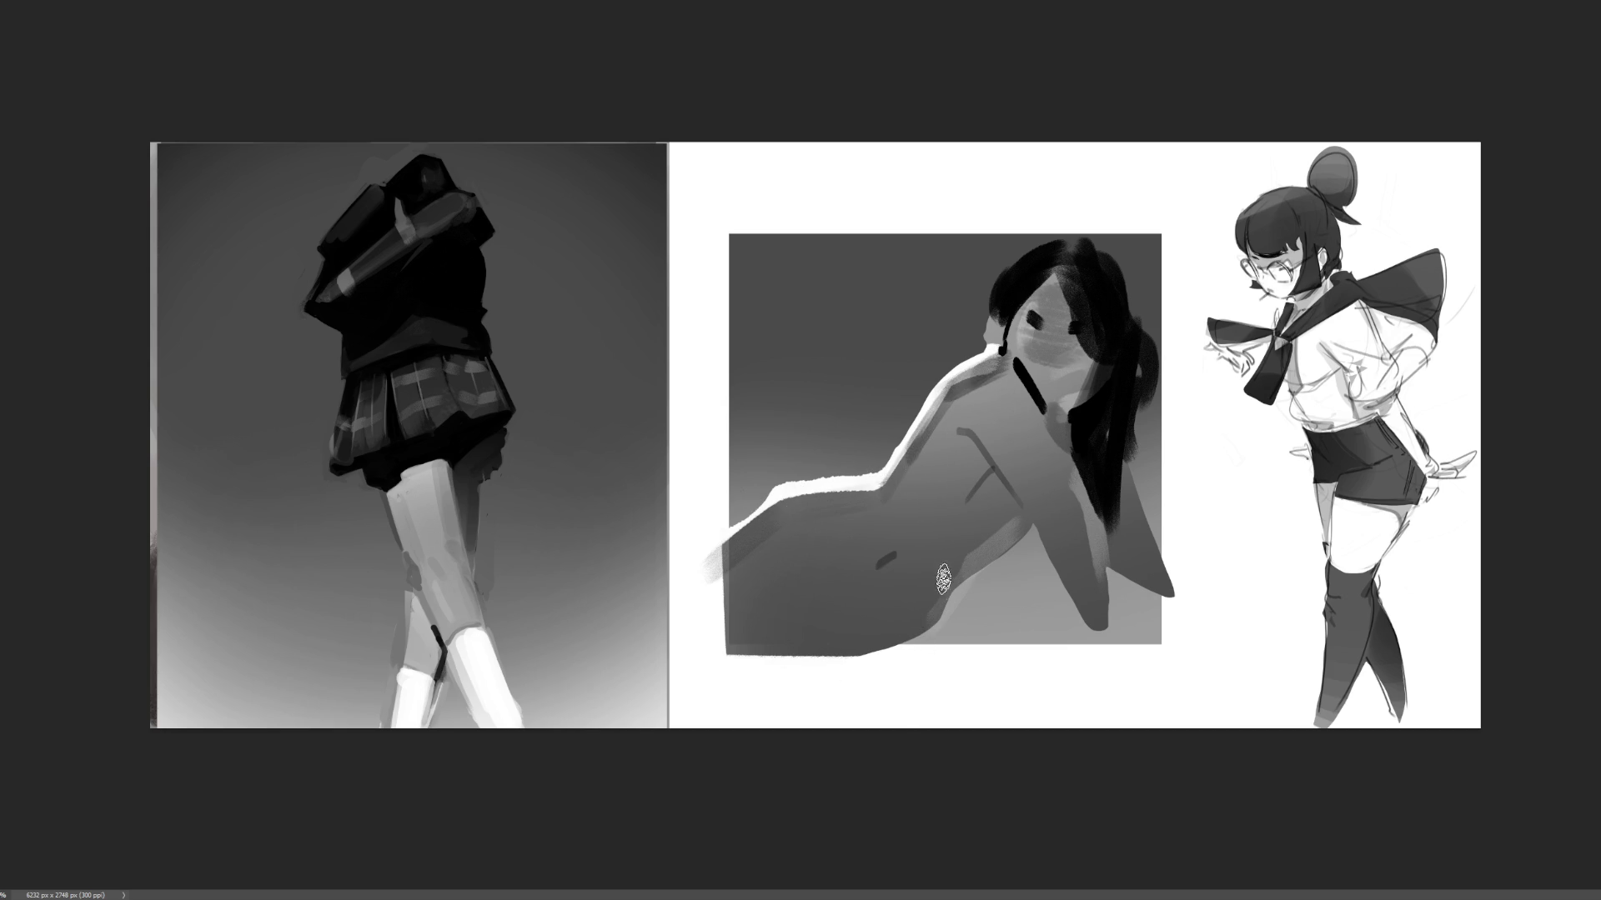
- Shade the neck and the face beside the ear, and darken the hand and wrist
left_click_drag(1019, 360, 1035, 385)
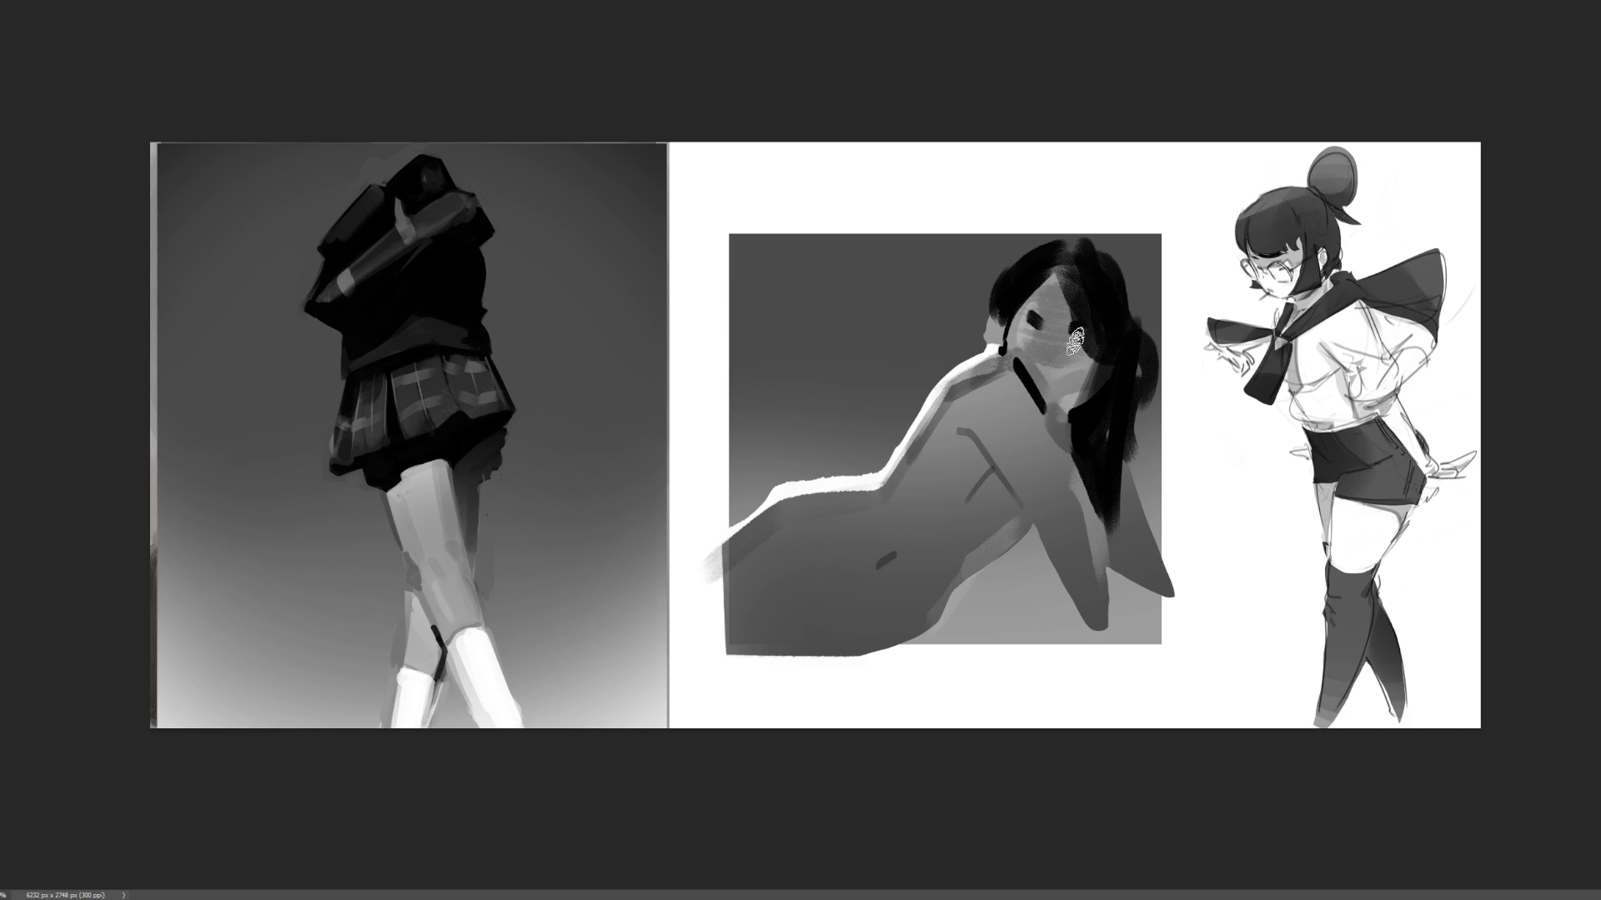
mouse_move(1073, 329)
left_mouse_down()
mouse_move(1071, 362)
mouse_move(1043, 345)
left_mouse_up()
left_click_drag(1065, 552, 1092, 659)
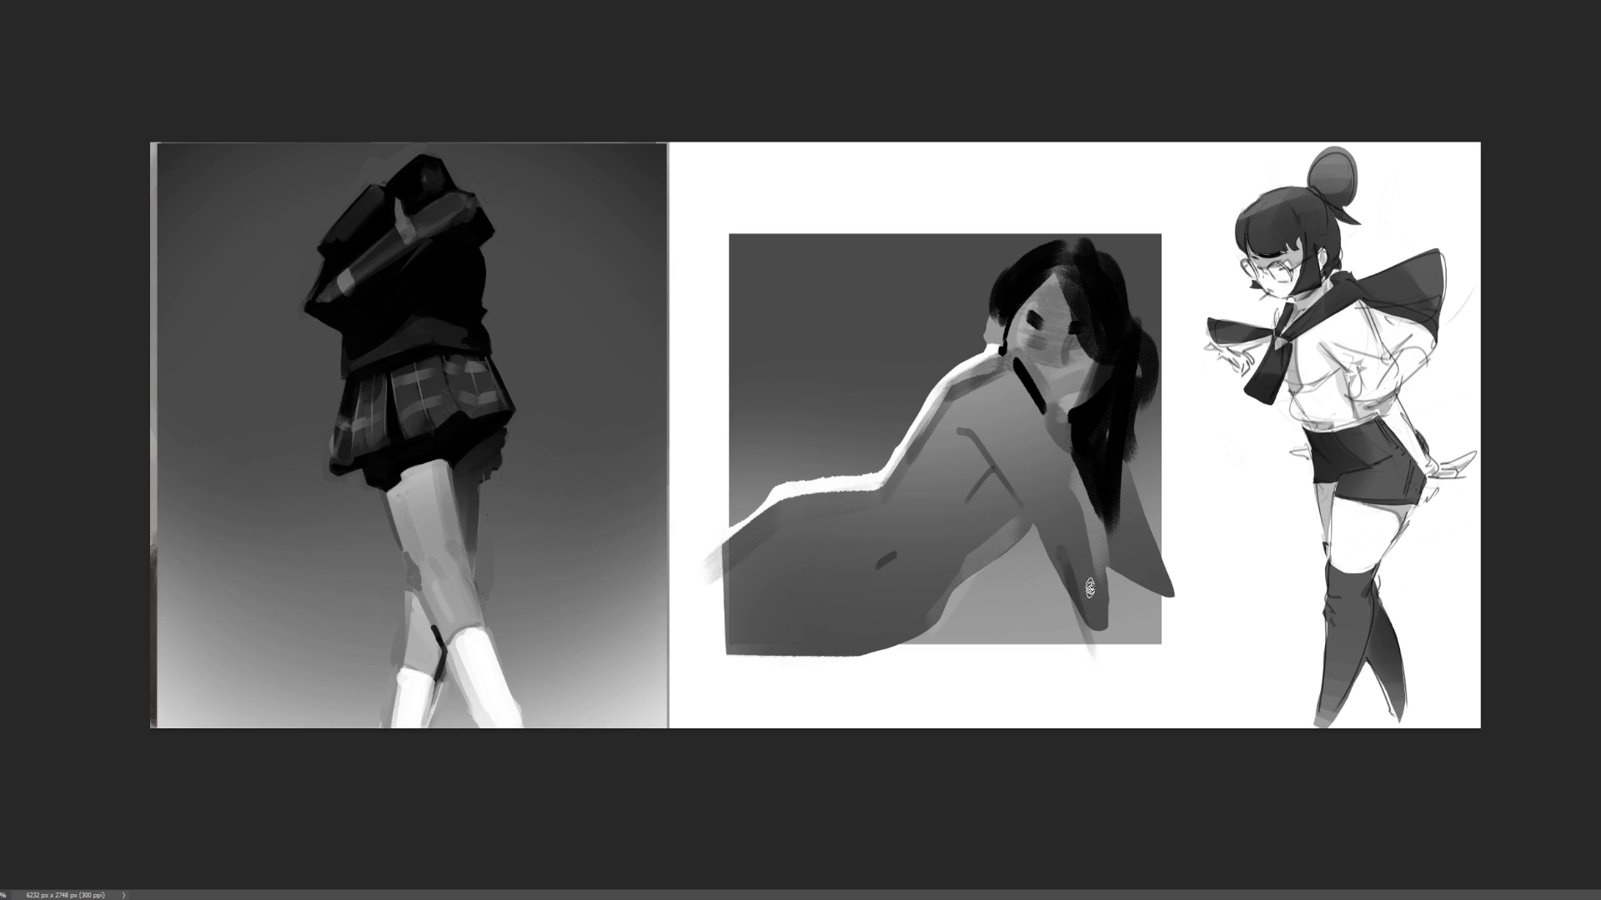
left_click_drag(1087, 535, 1108, 632)
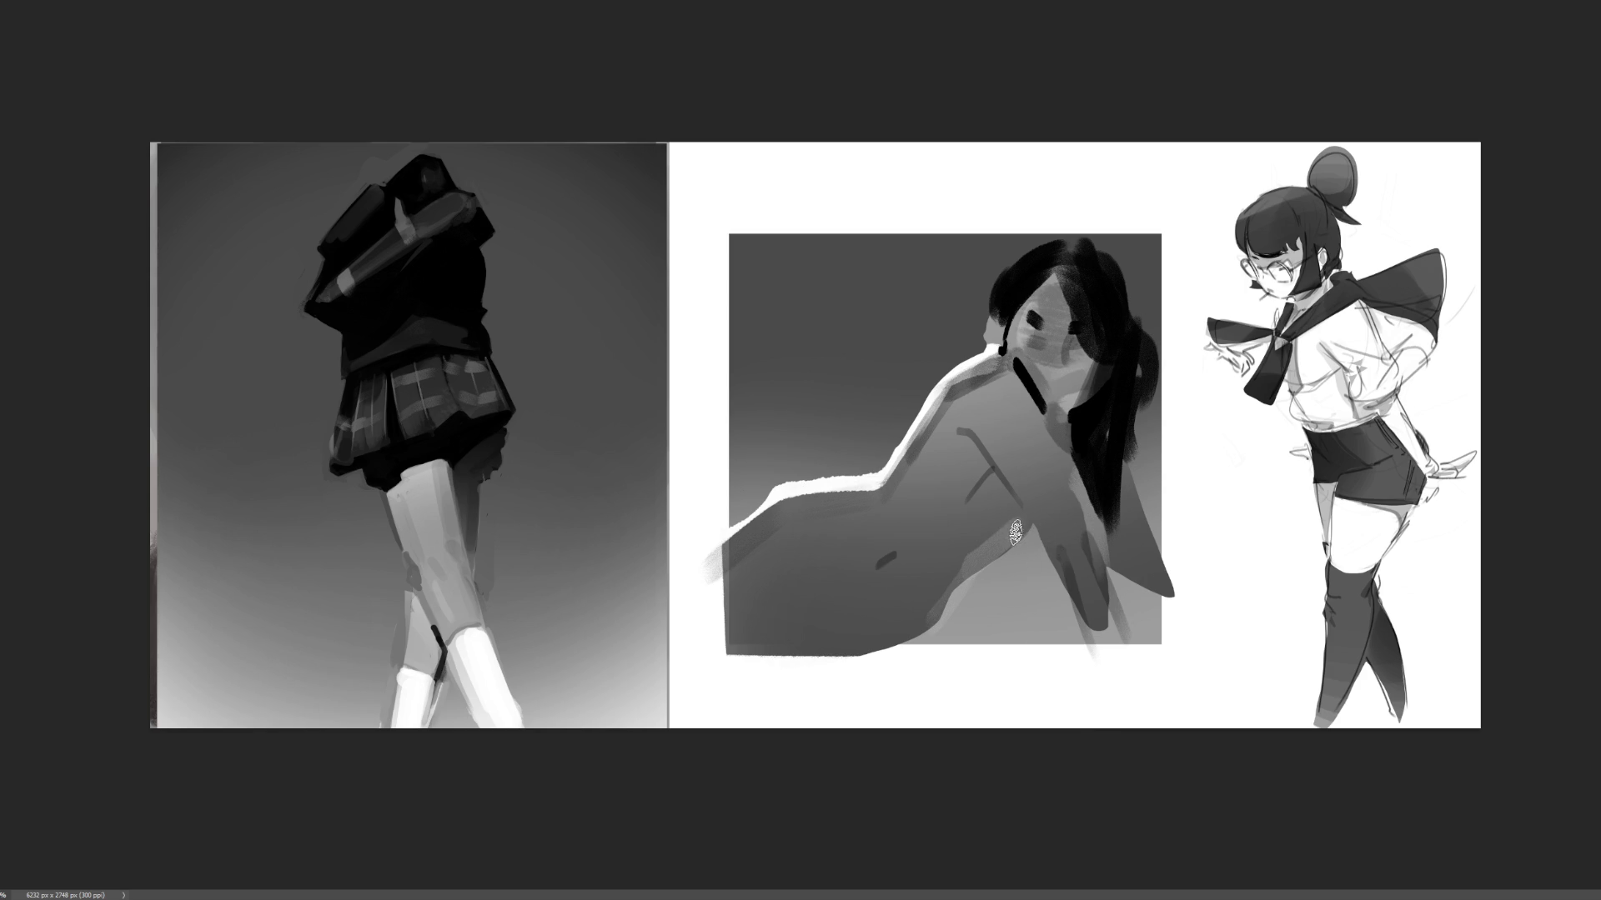
- Draw dark anatomy lines across the chest, lower torso and diagonally over the torso
left_click_drag(973, 524, 1016, 523)
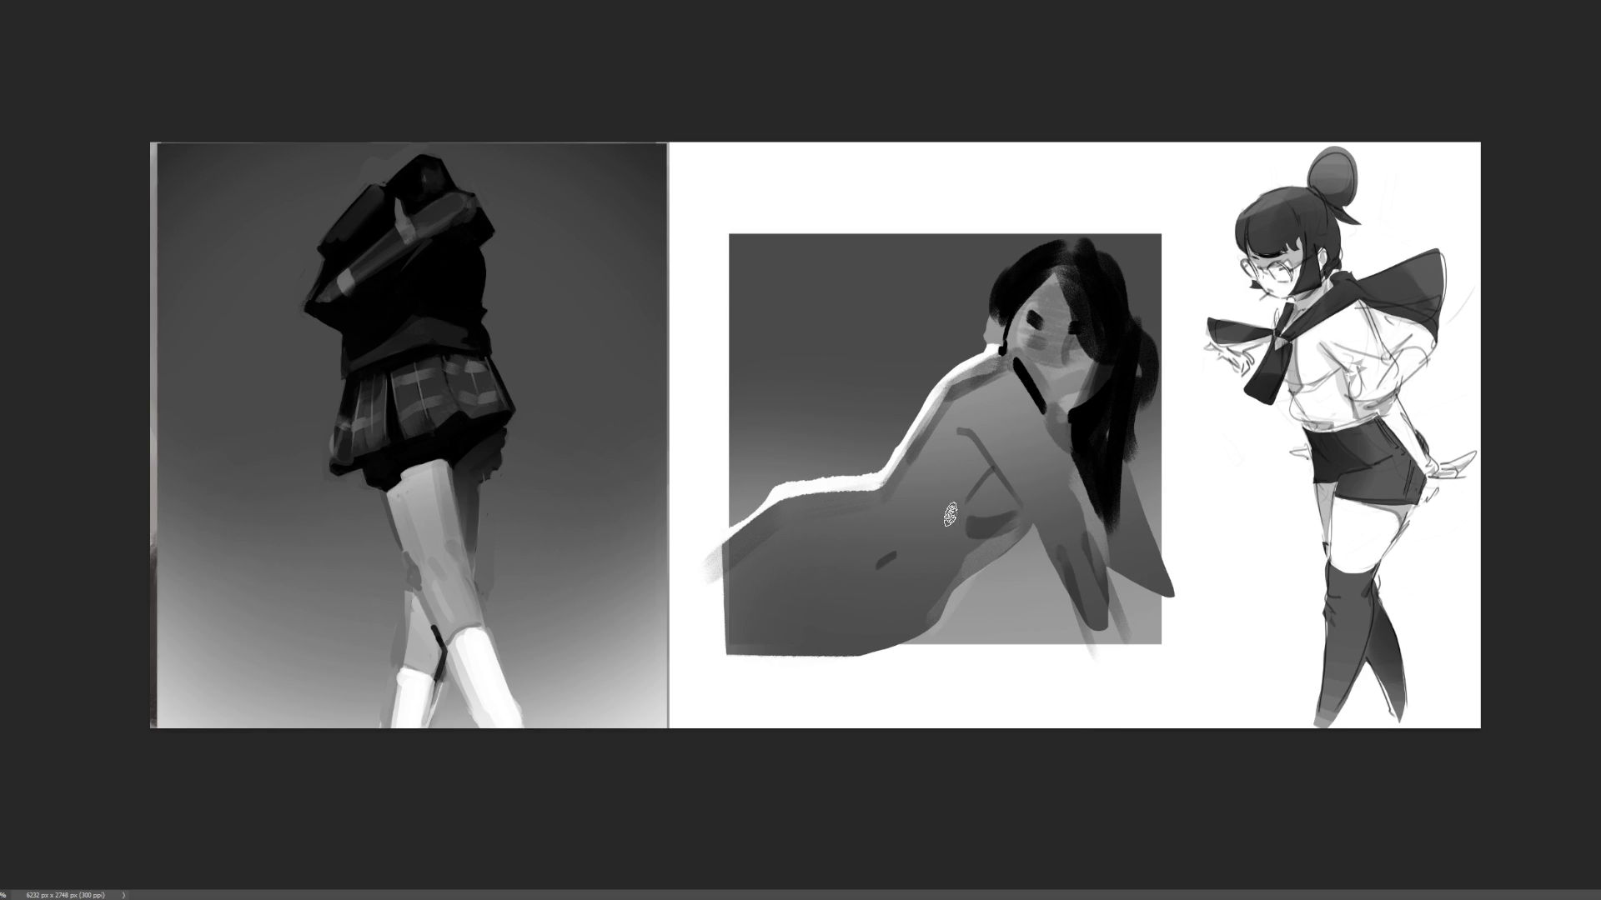
left_click_drag(953, 488, 923, 478)
left_click_drag(941, 603, 890, 619)
left_click_drag(857, 479, 813, 559)
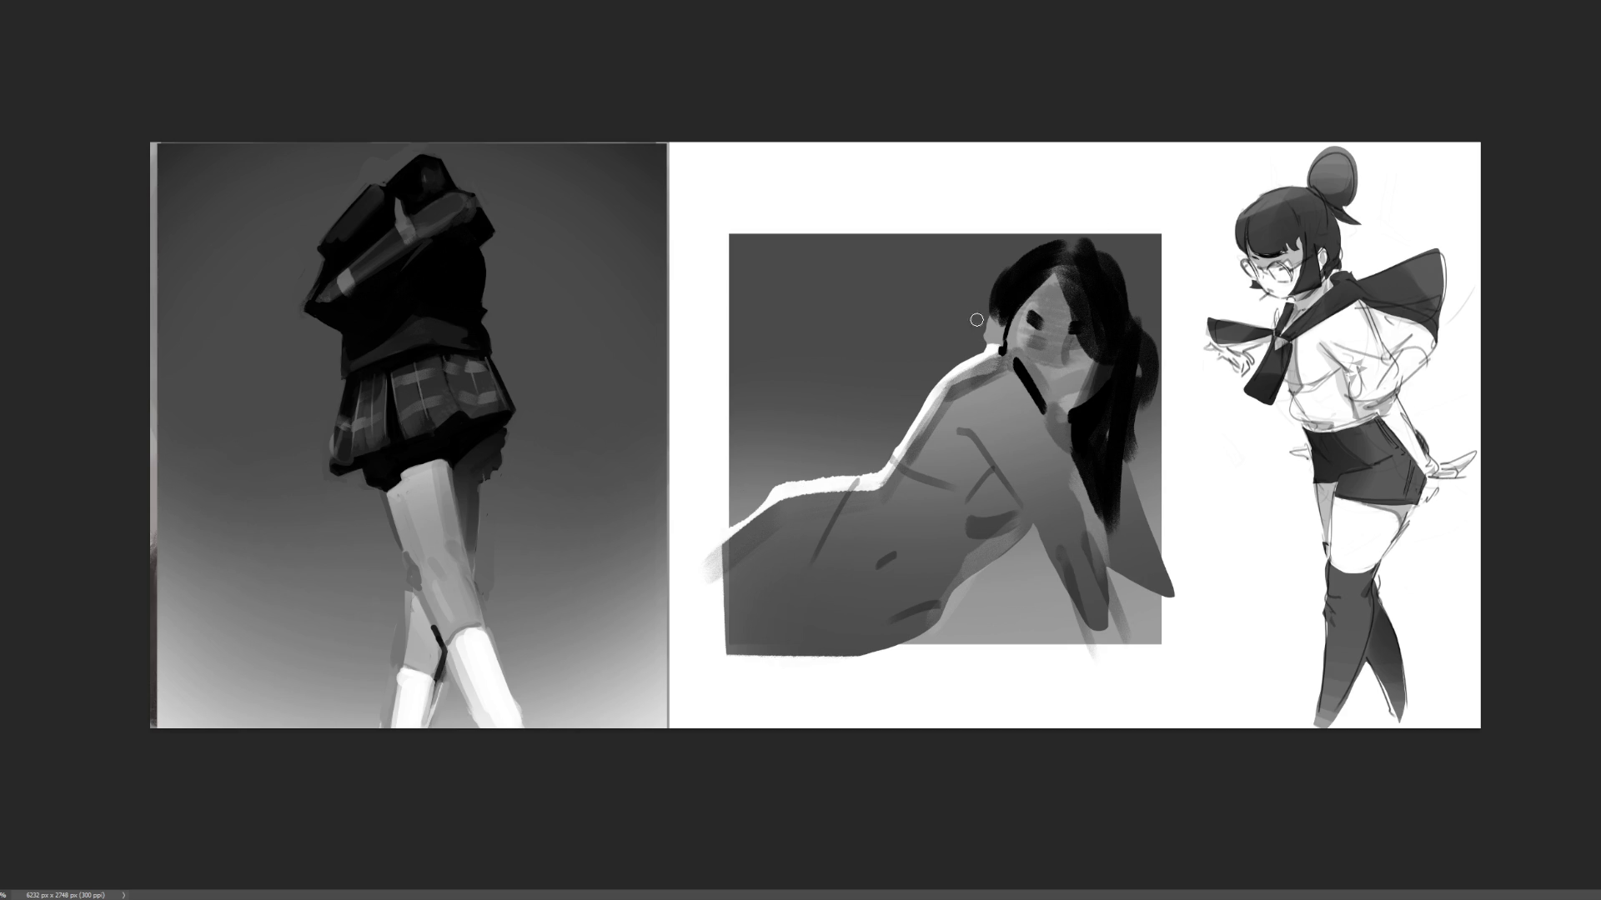
- Mark beside the ear, tone the shoulder highlight with grey, and paint a light edge along the back
mouse_move(985, 319)
left_mouse_down()
mouse_move(984, 356)
mouse_move(989, 340)
left_mouse_up()
left_click_drag(920, 422, 905, 433)
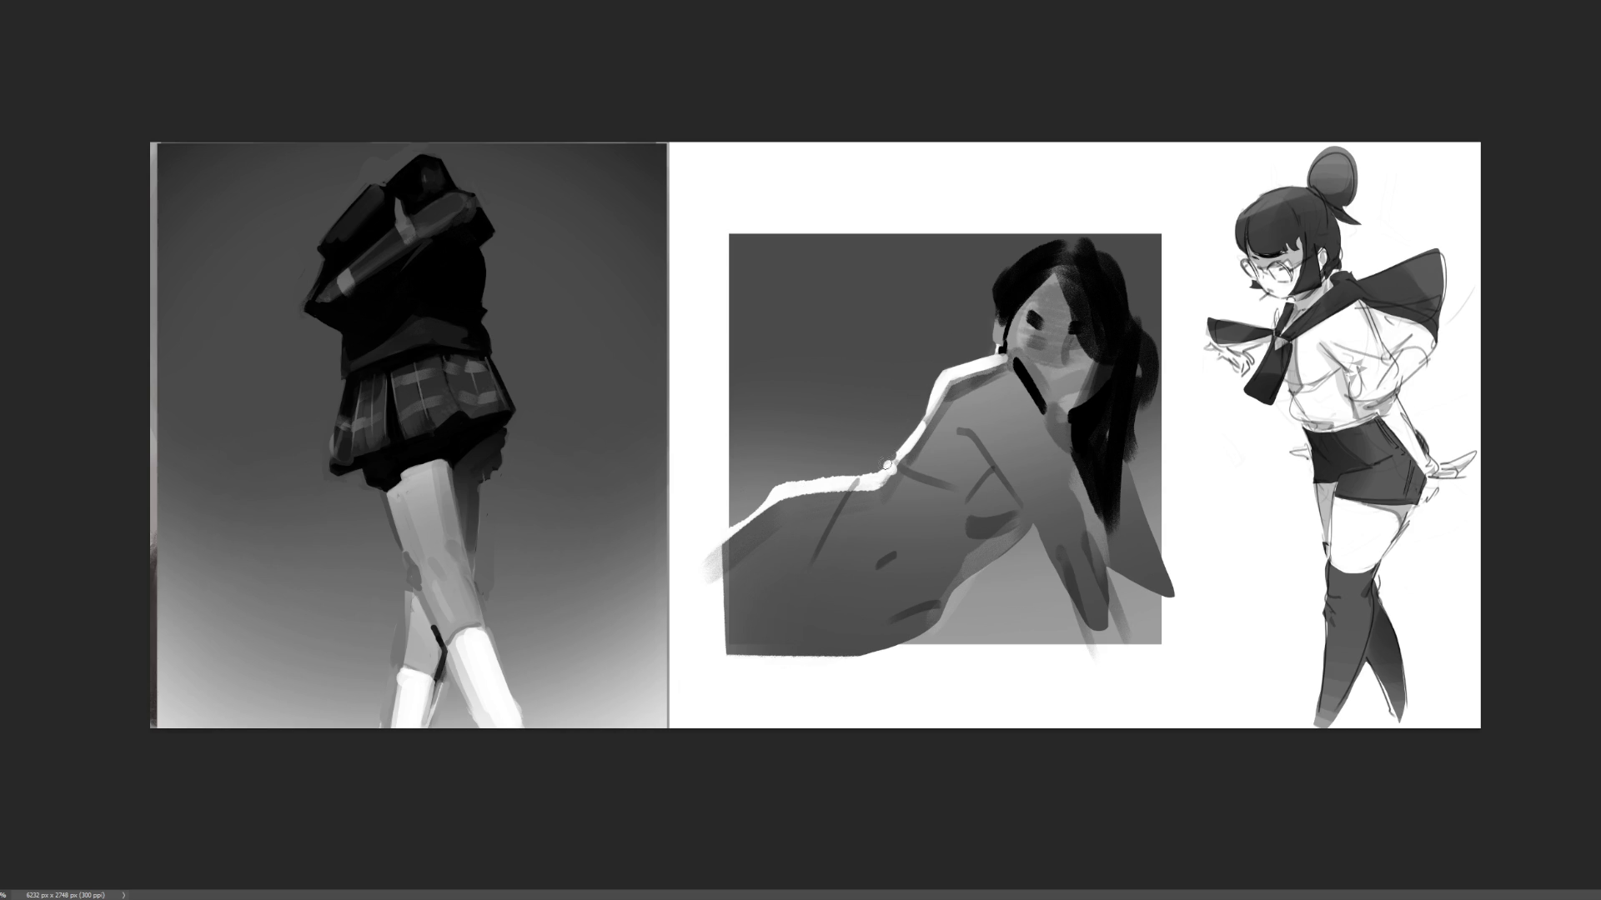
left_click_drag(832, 481, 879, 472)
left_click_drag(863, 492, 864, 496)
mouse_move(855, 489)
left_mouse_down()
mouse_move(740, 565)
mouse_move(778, 511)
mouse_move(723, 563)
mouse_move(725, 536)
left_mouse_up()
- Reshape a bright highlight along the arm's top, lighten the navel mark, and start the hanging-arm contour
mouse_move(819, 473)
left_mouse_down()
mouse_move(859, 468)
mouse_move(770, 493)
mouse_move(842, 482)
mouse_move(853, 451)
mouse_move(851, 492)
left_mouse_up()
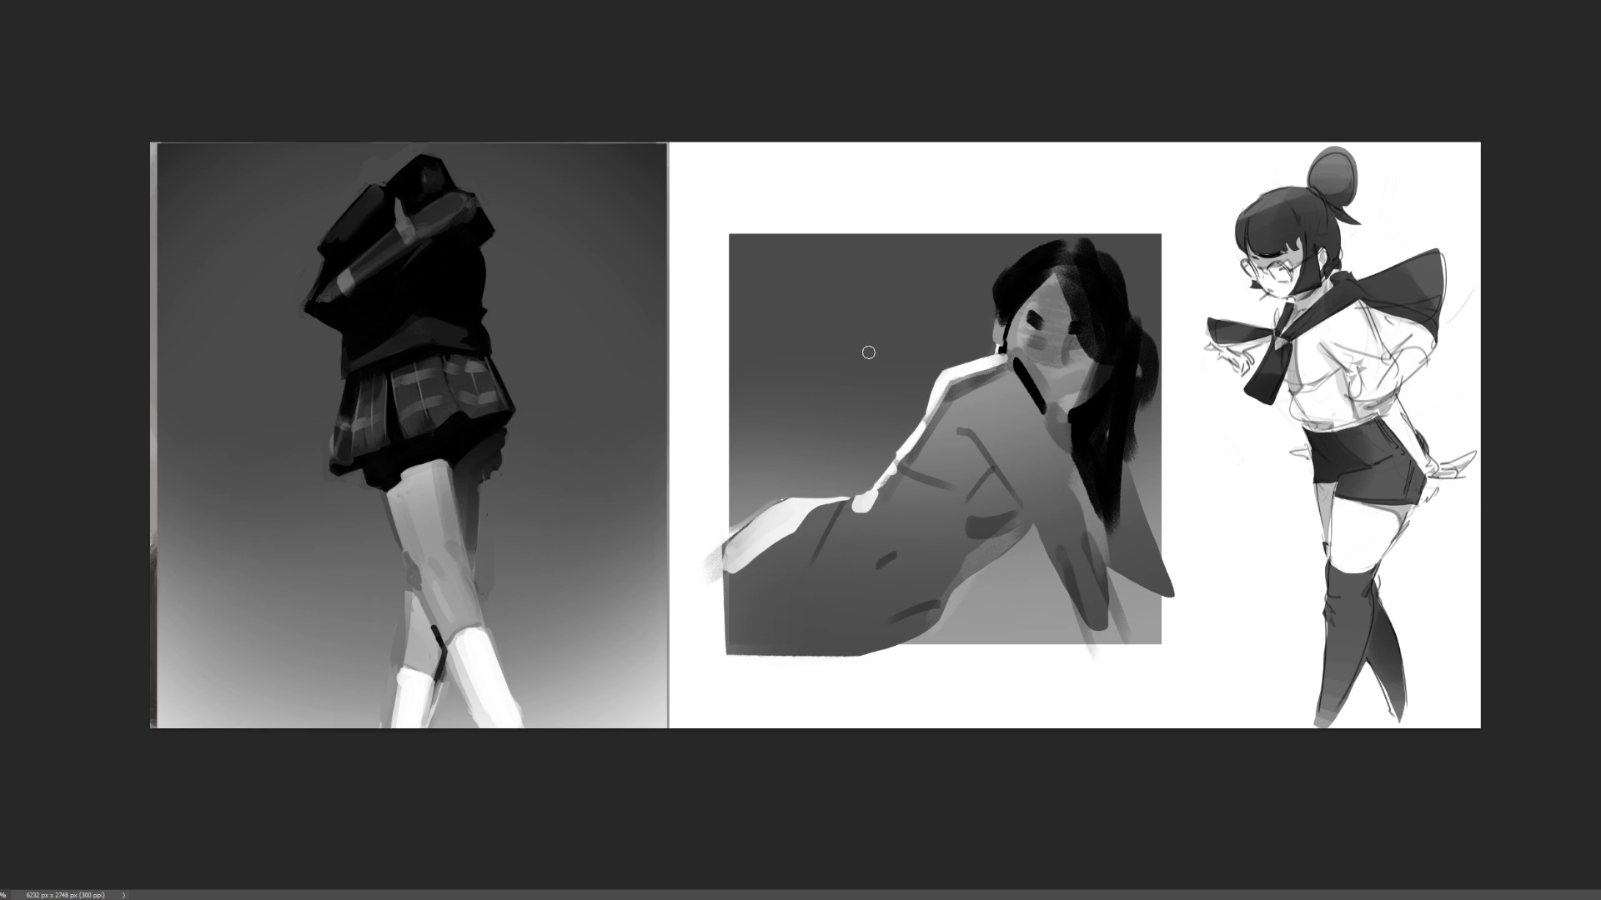
left_click_drag(786, 497, 738, 540)
mouse_move(846, 490)
left_mouse_down()
mouse_move(781, 510)
mouse_move(702, 575)
left_mouse_up()
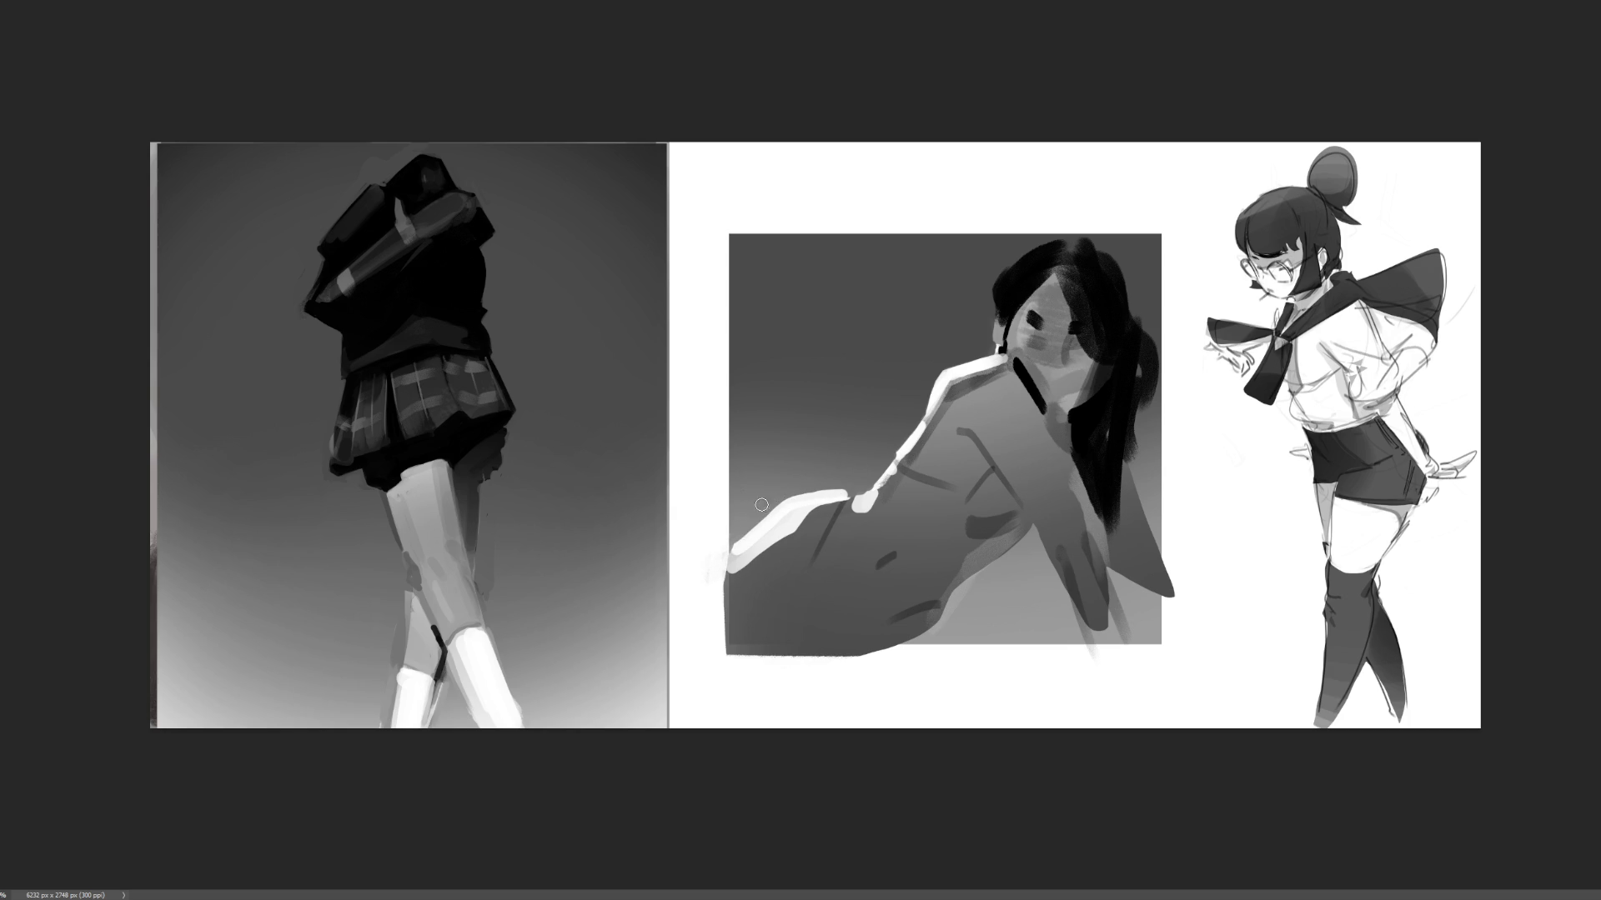
left_click_drag(803, 497, 848, 495)
mouse_move(873, 564)
left_mouse_down()
mouse_move(905, 552)
mouse_move(856, 584)
left_mouse_up()
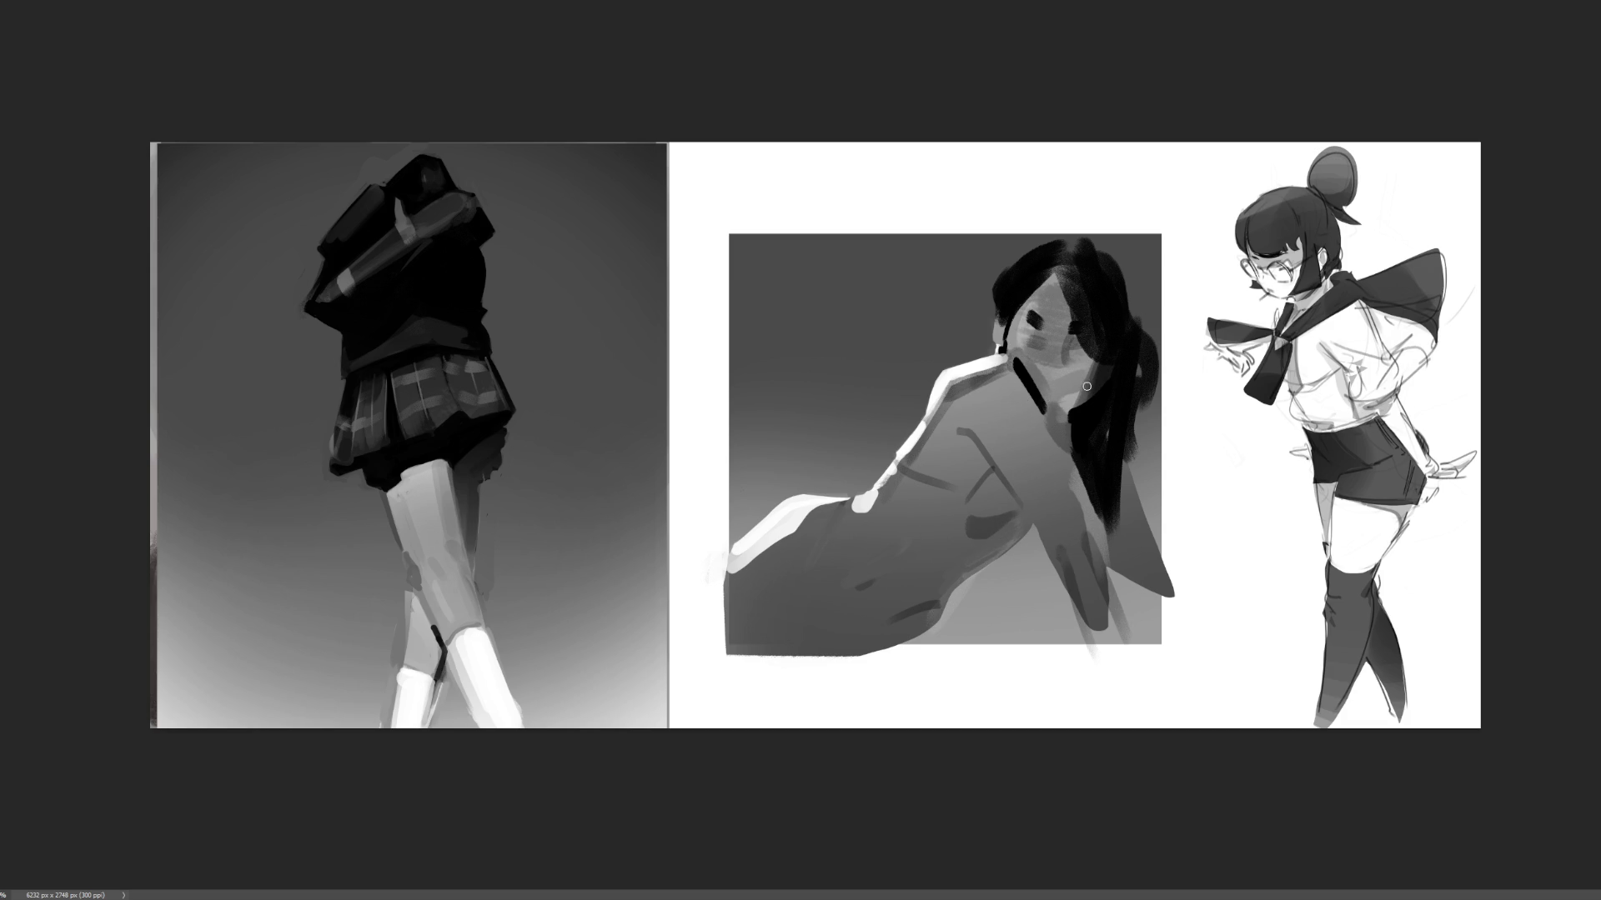
left_click_drag(1024, 502, 1048, 543)
- Draw a dark contour line down the hanging arm to the wrist, redoing strokes as needed
left_click_drag(1039, 532, 1060, 582)
key("ctrl+z")
left_click_drag(1043, 532, 1062, 574)
left_click_drag(1047, 517, 1059, 584)
key("ctrl+z")
left_click_drag(1049, 516, 1072, 593)
left_click_drag(1057, 564, 1100, 648)
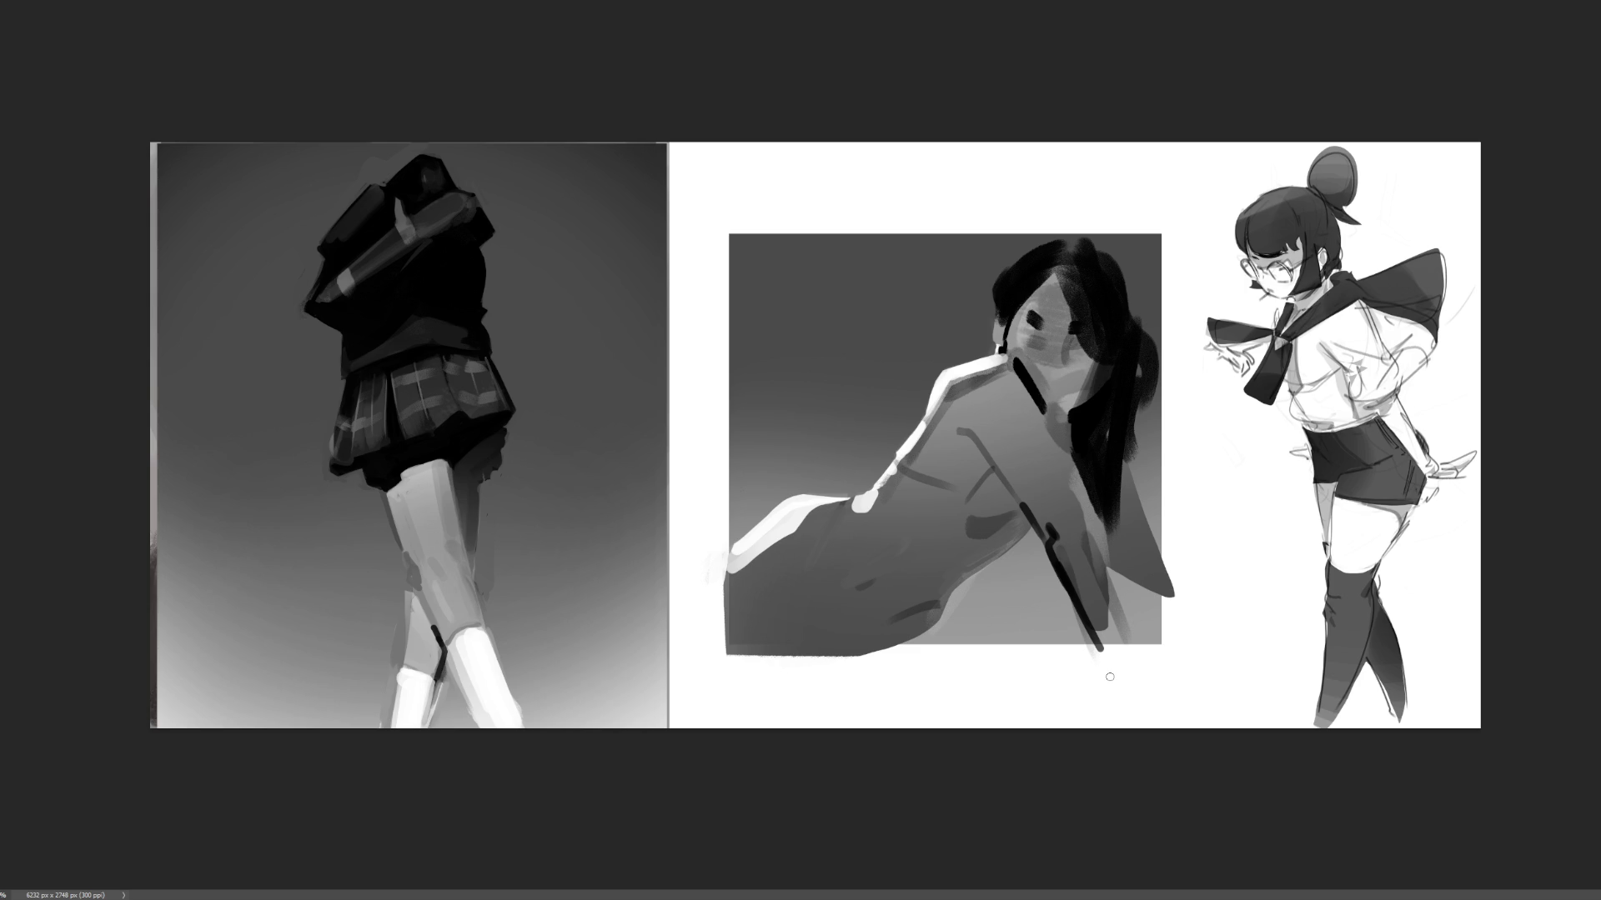
- With a larger brush, add a short dark shadow on the upper arm, then lasso the head and shoulders
key("bracketright")
key("bracketright")
key("bracketright")
left_click_drag(959, 442, 996, 501)
key("ctrl+z")
mouse_move(959, 431)
left_mouse_down()
mouse_move(995, 463)
mouse_move(997, 502)
left_mouse_up()
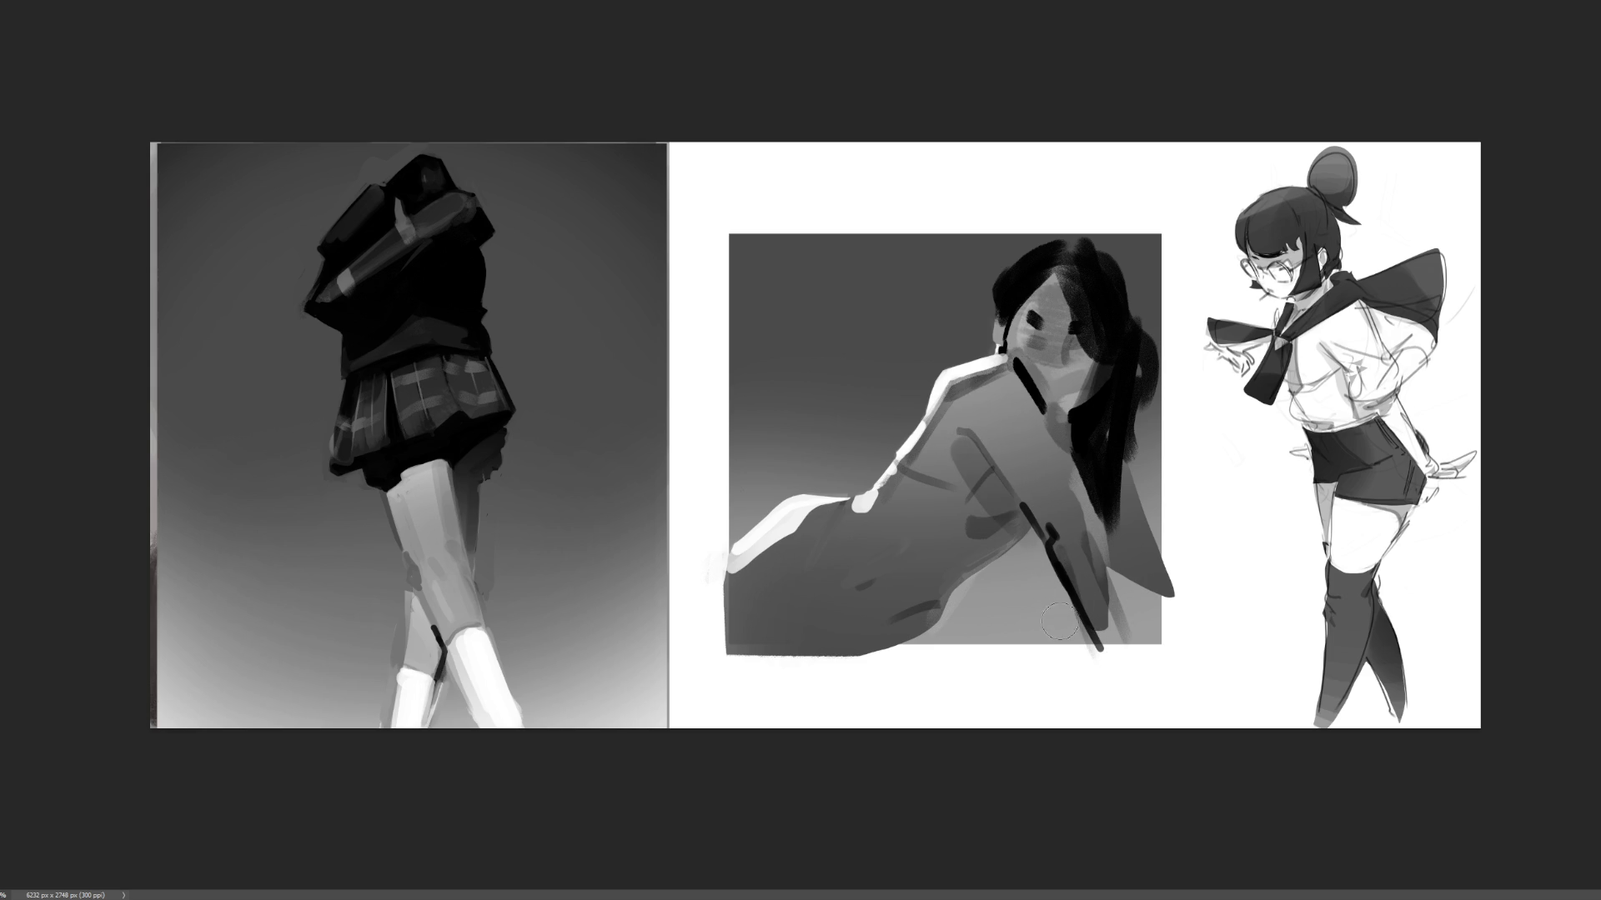
left_click_drag(952, 530, 1010, 524)
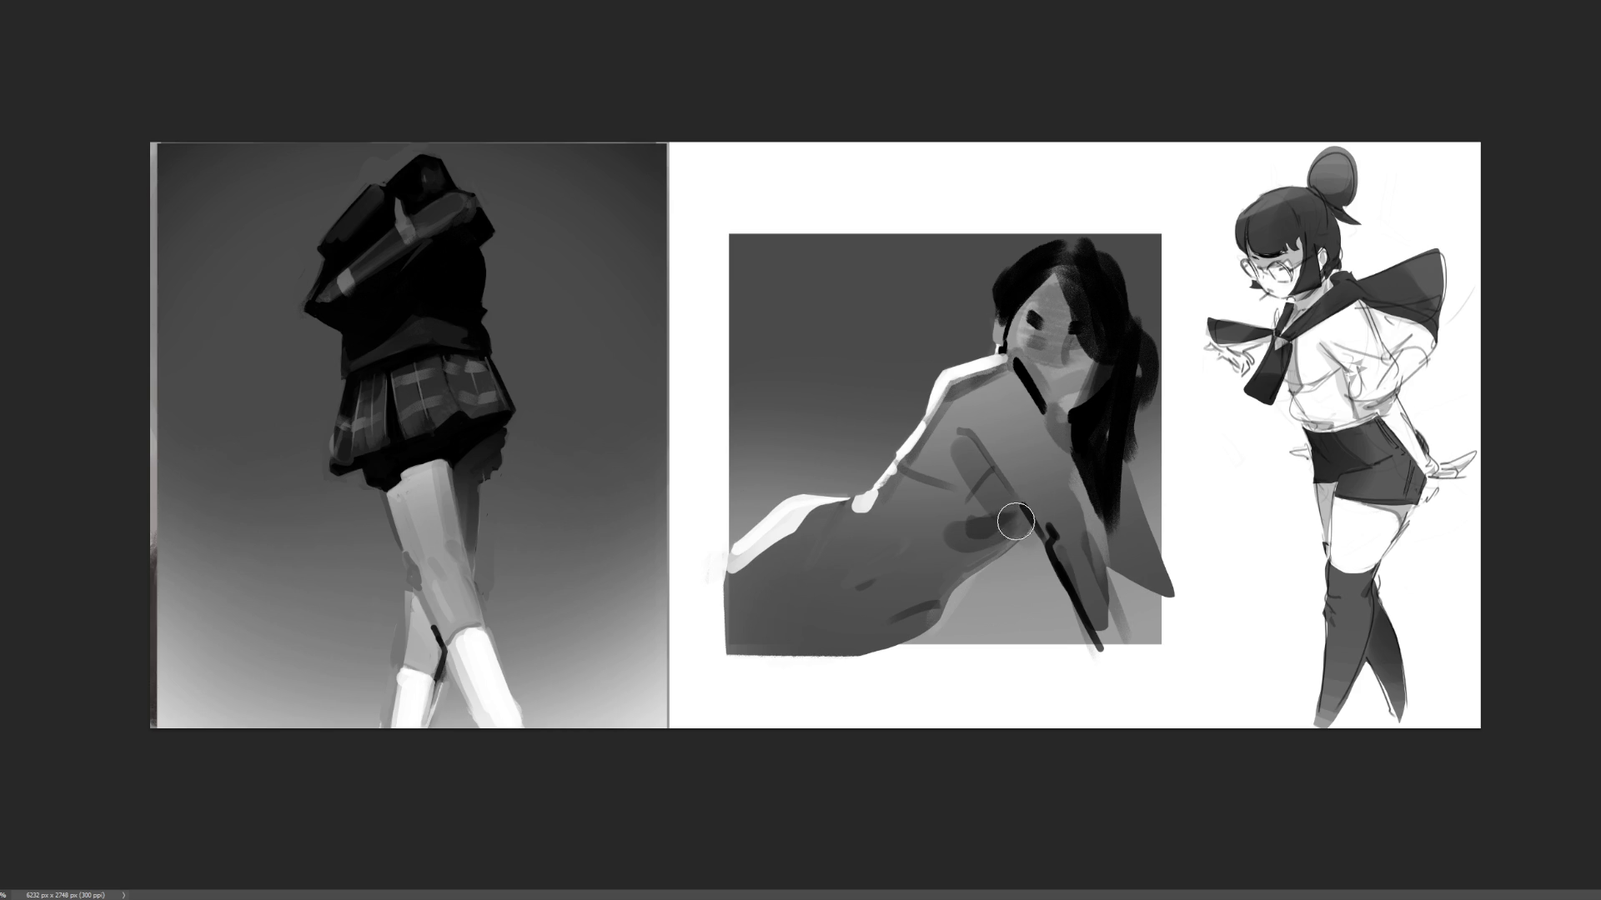
key("ctrl+z")
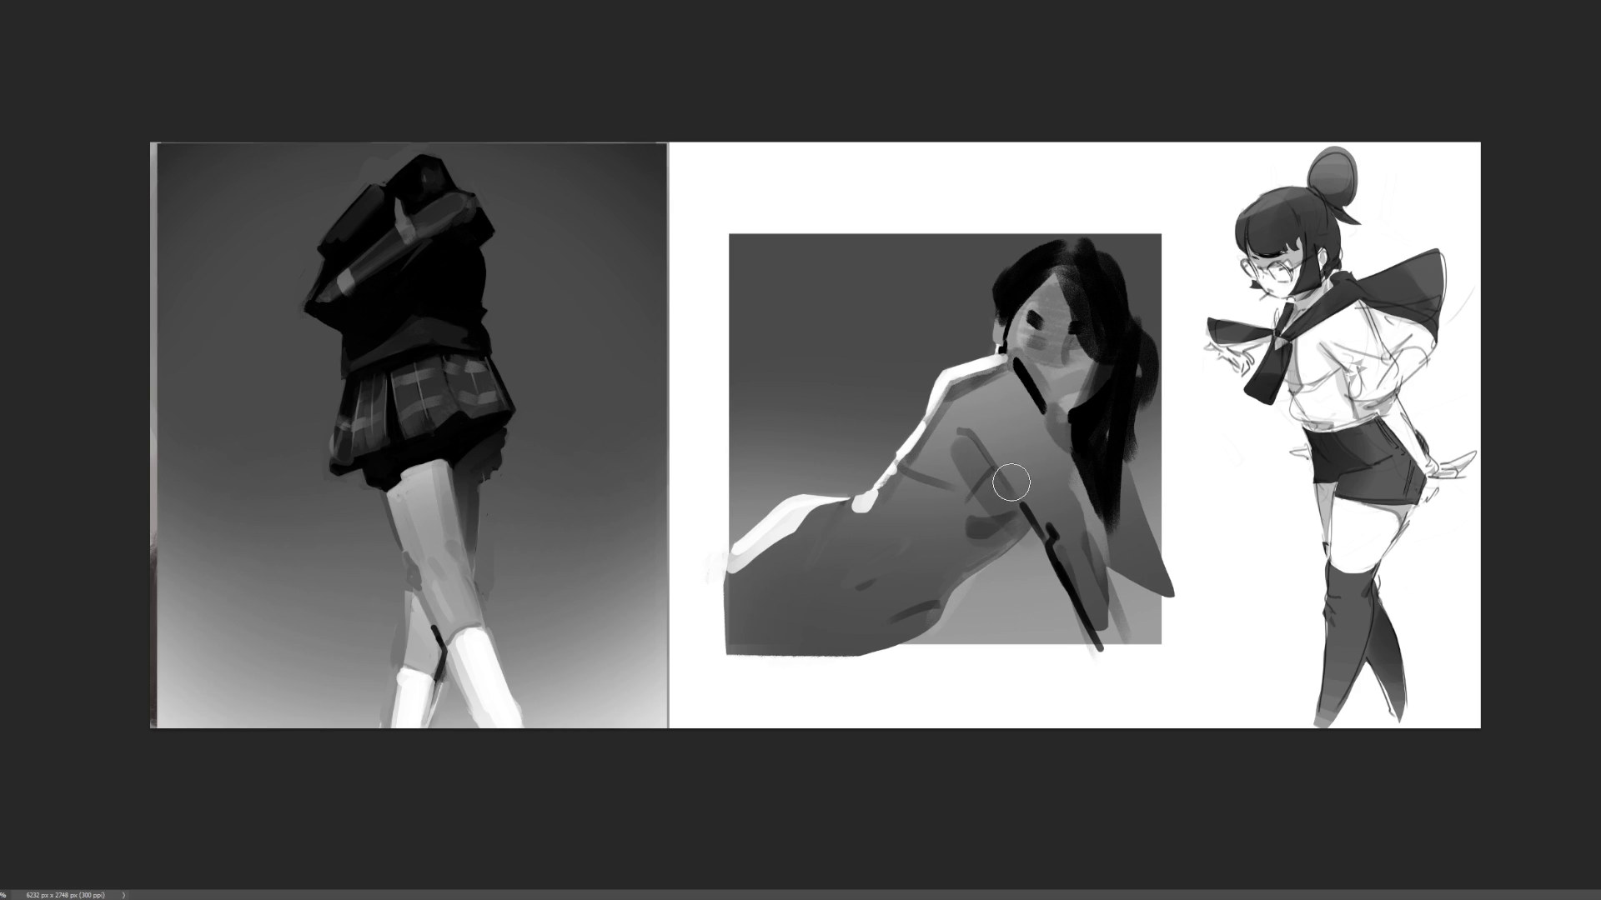
left_click_drag(994, 466, 964, 496)
mouse_move(1225, 459)
left_mouse_down()
mouse_move(968, 207)
mouse_move(863, 482)
mouse_move(890, 472)
mouse_move(940, 528)
mouse_move(1367, 752)
mouse_move(1409, 751)
left_mouse_up()
- Scale the selected head and shoulders down slightly, nudge them left, commit and deselect
key("ctrl+t")
left_click_drag(1127, 142, 1127, 154)
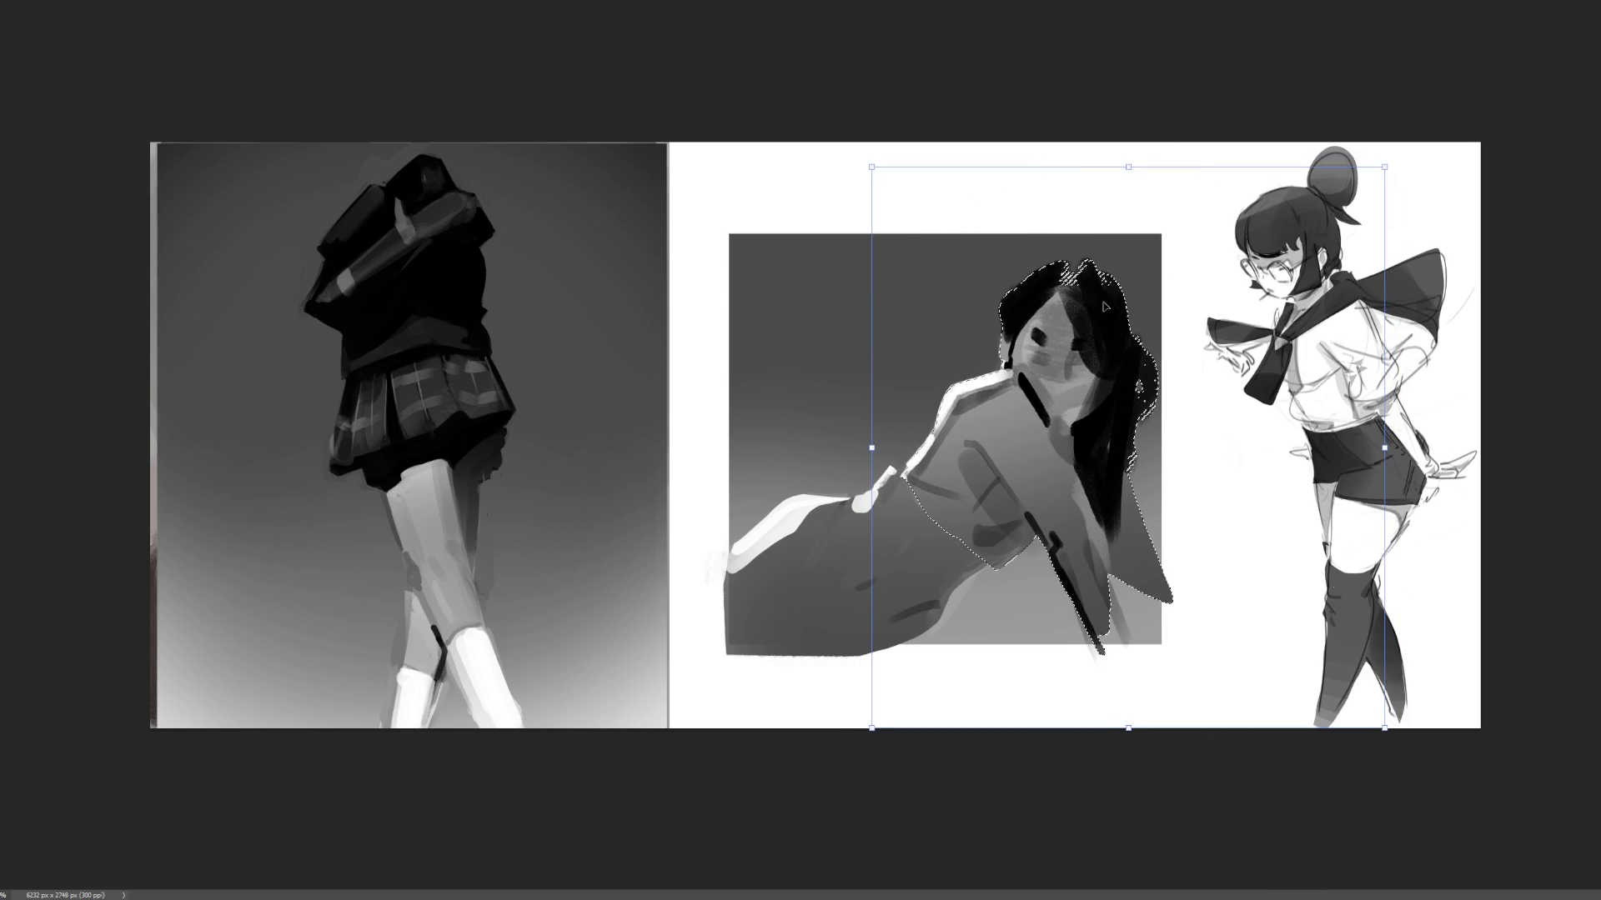
left_click_drag(1105, 293, 1101, 292)
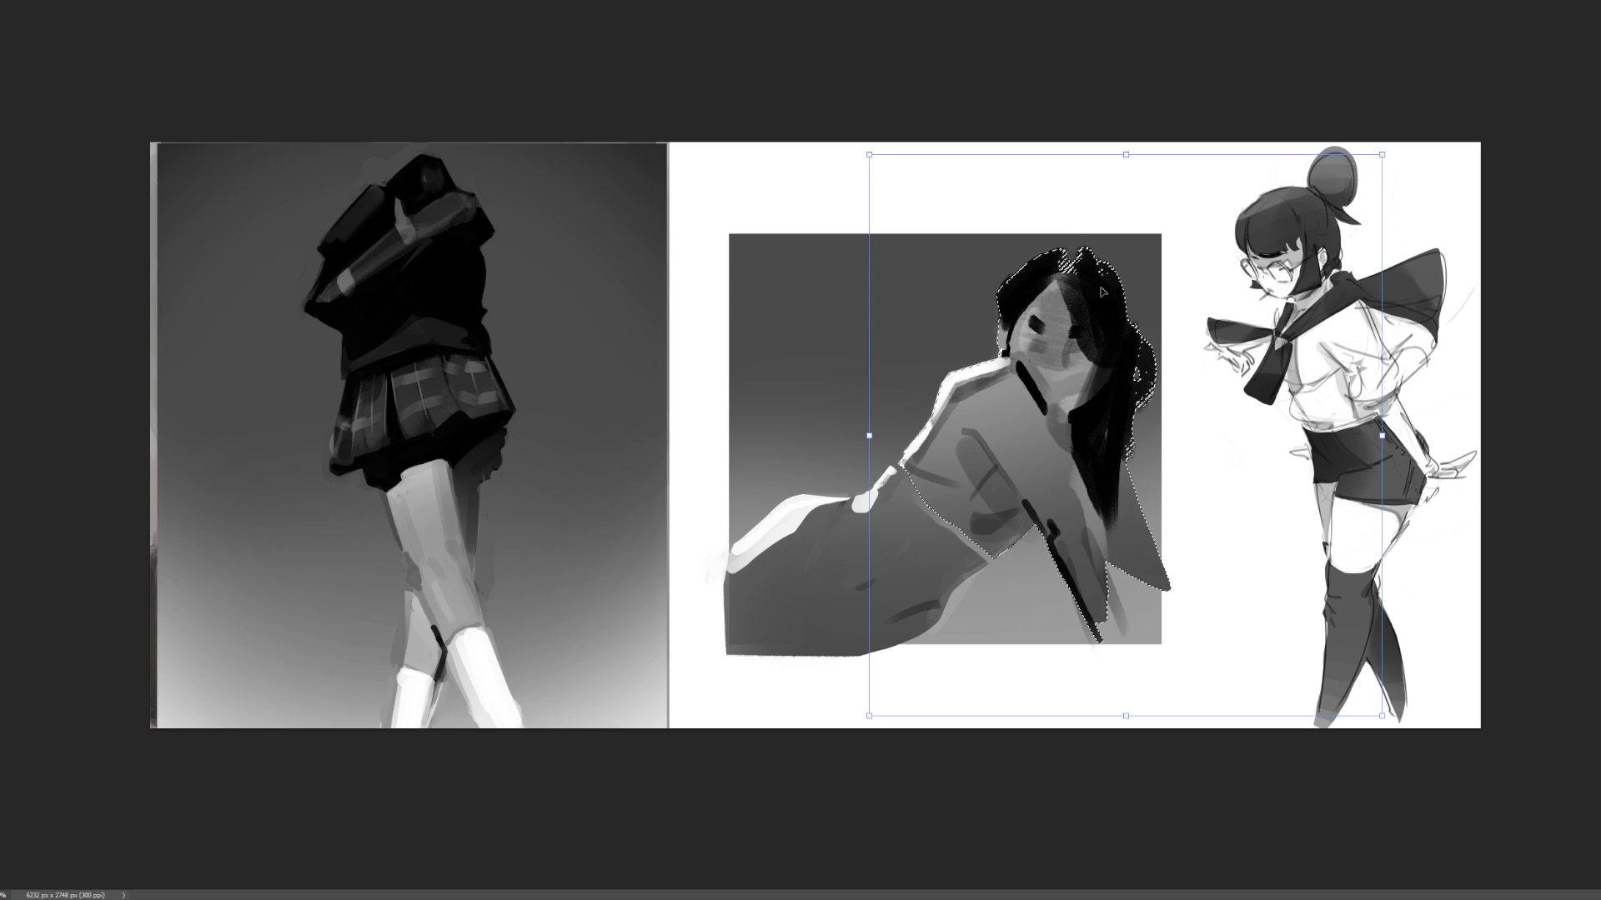
key("l")
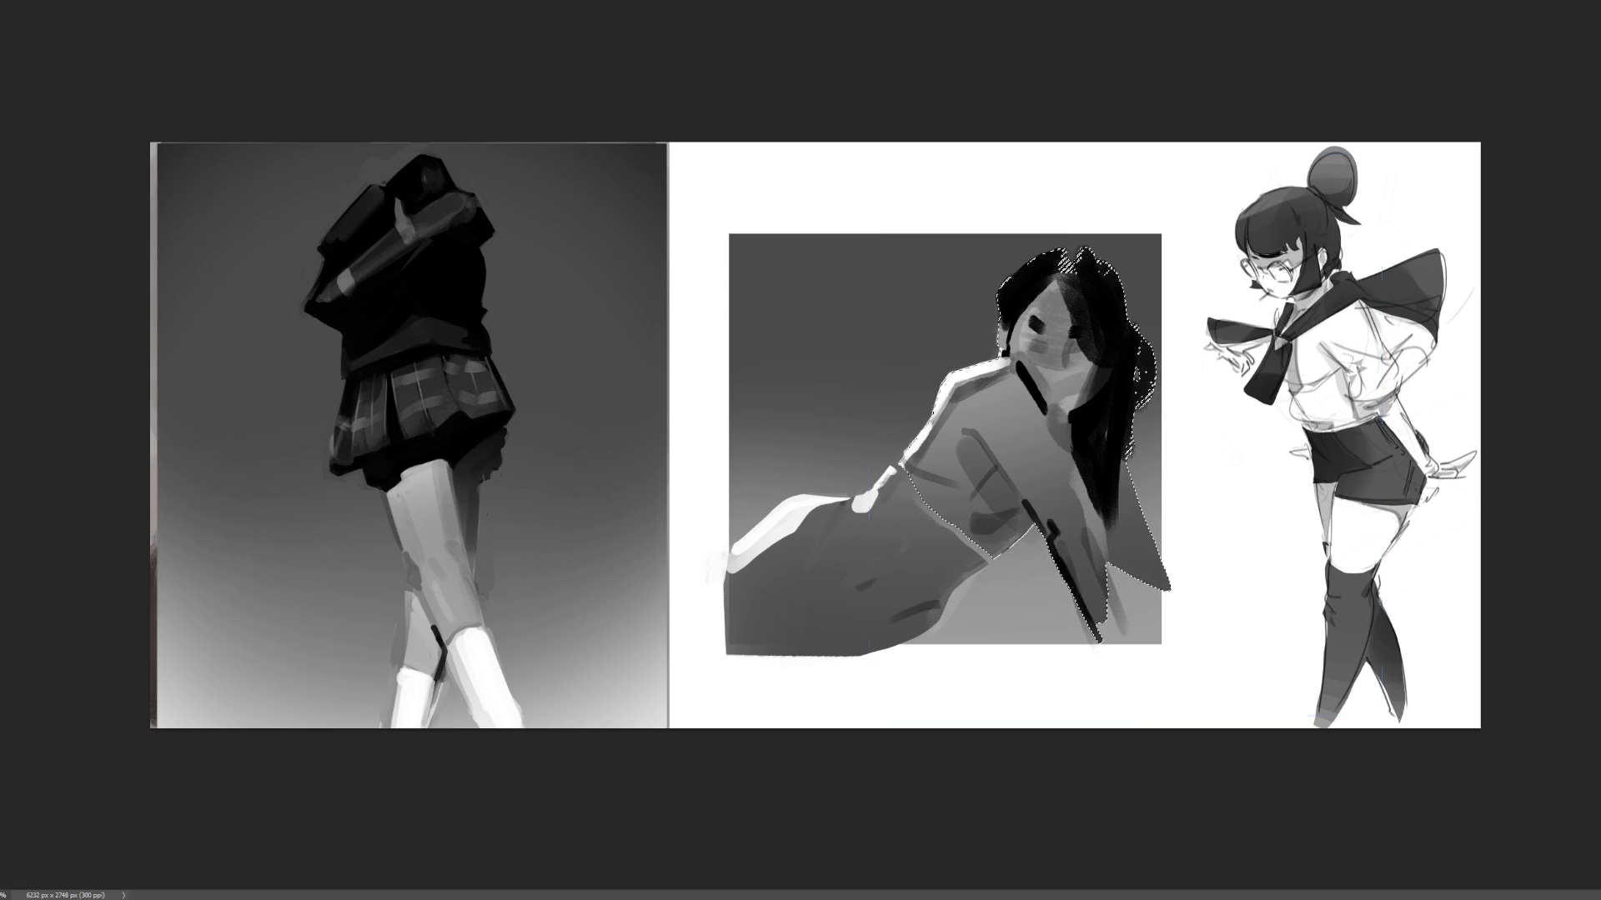
key("ctrl+d")
key("i")
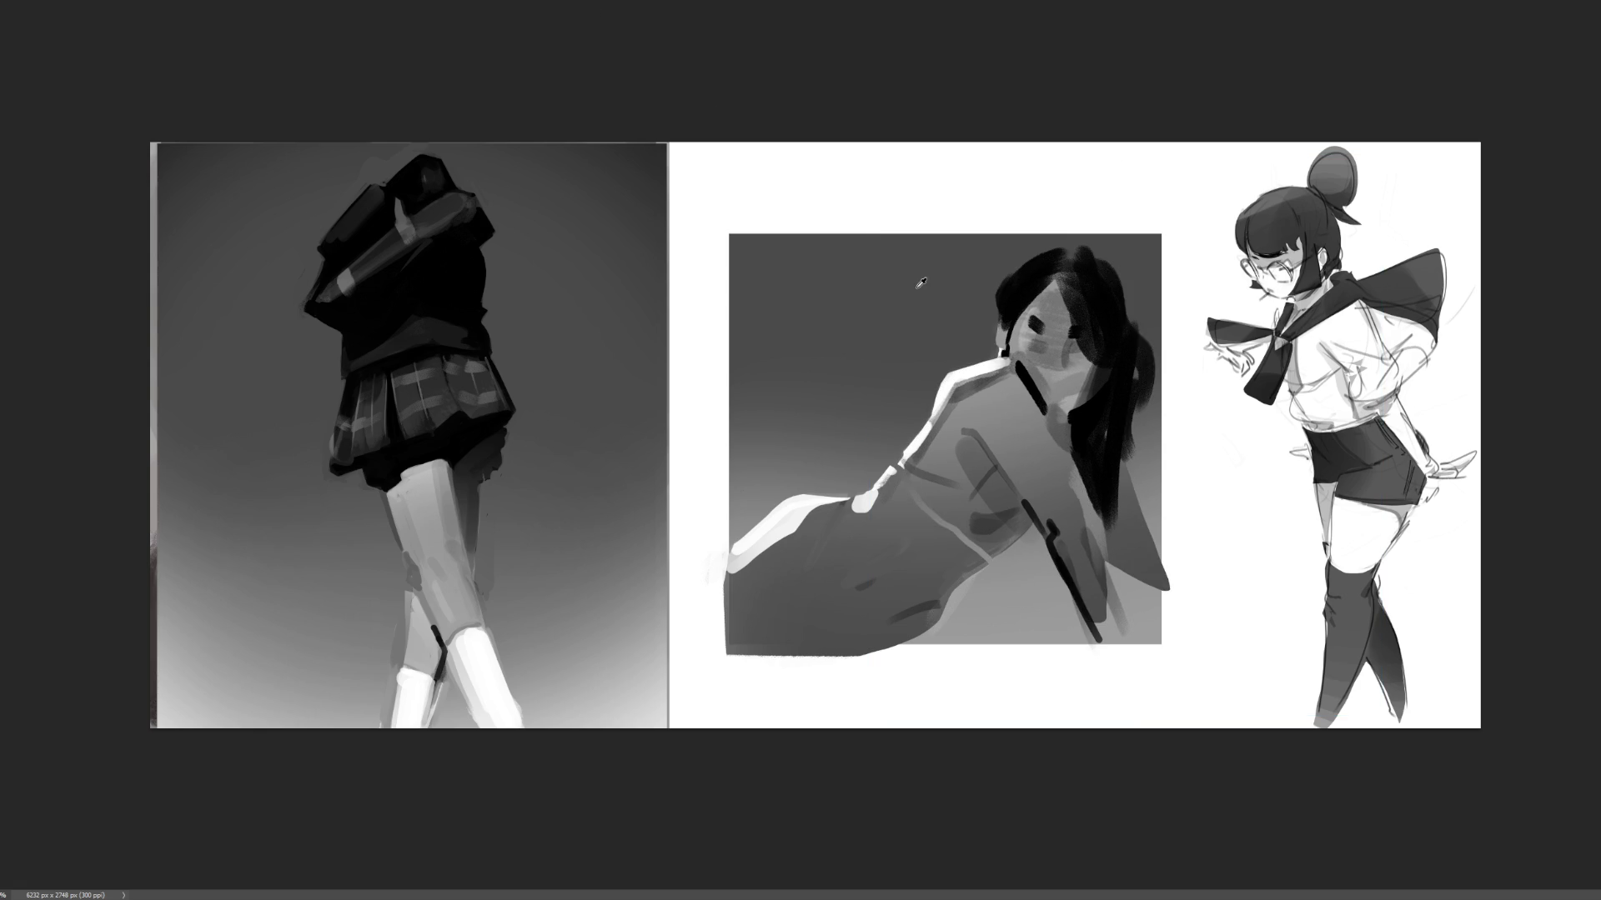
key("b")
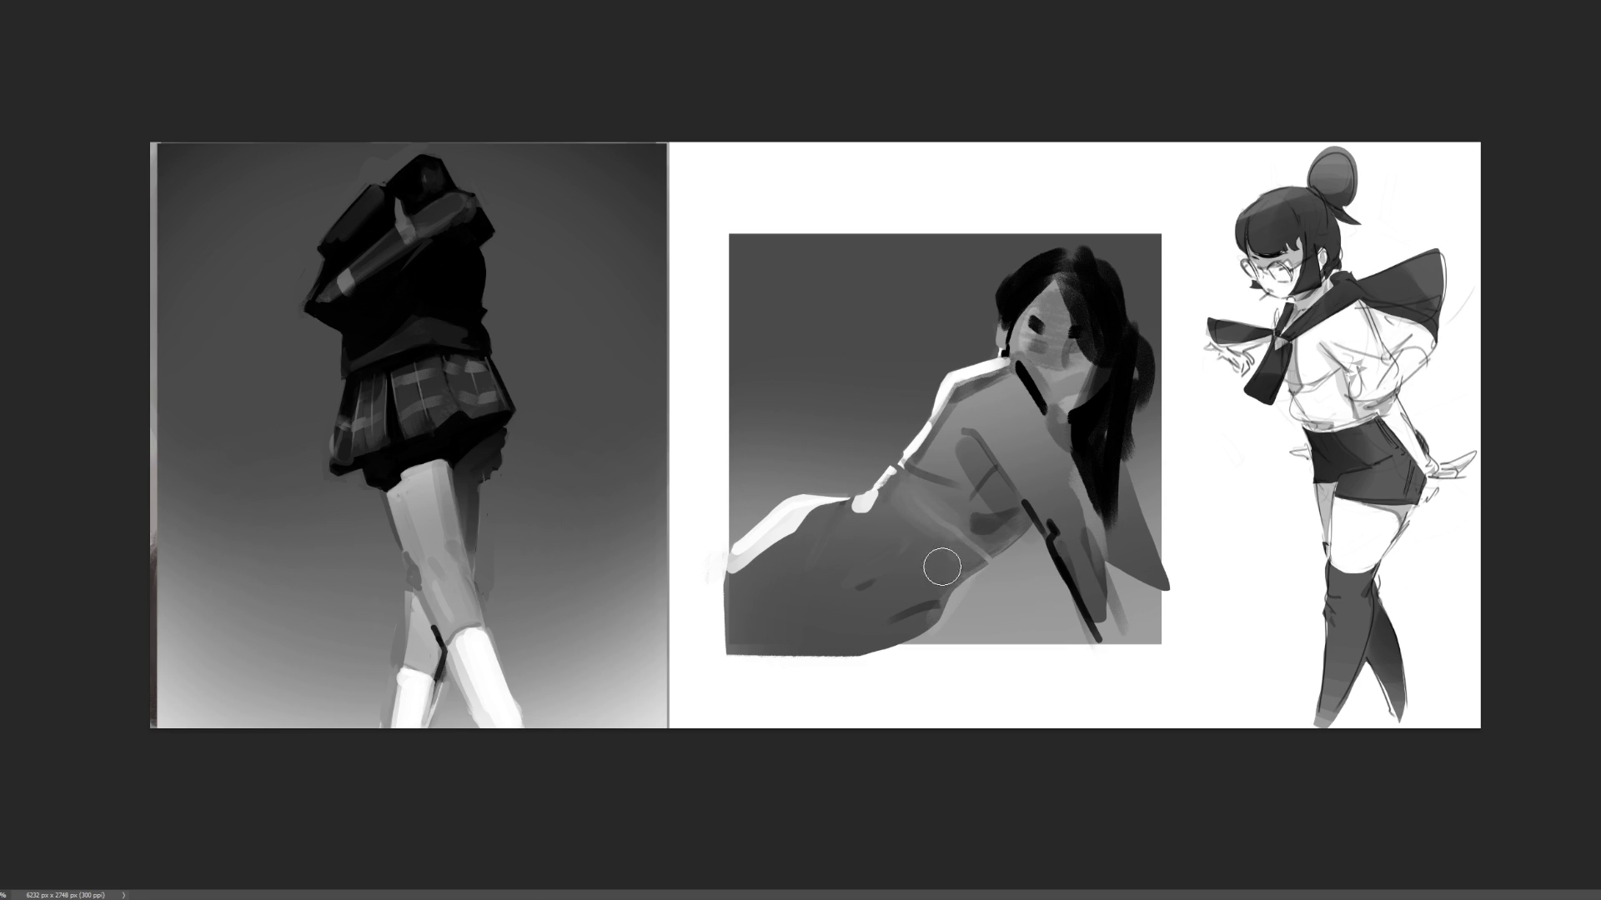
- Smooth the torso blob with sampled grey, darken the neck hair strand, and brighten the lower torso edge
mouse_move(966, 531)
left_mouse_down()
mouse_move(950, 491)
mouse_move(971, 496)
mouse_move(985, 568)
left_mouse_up()
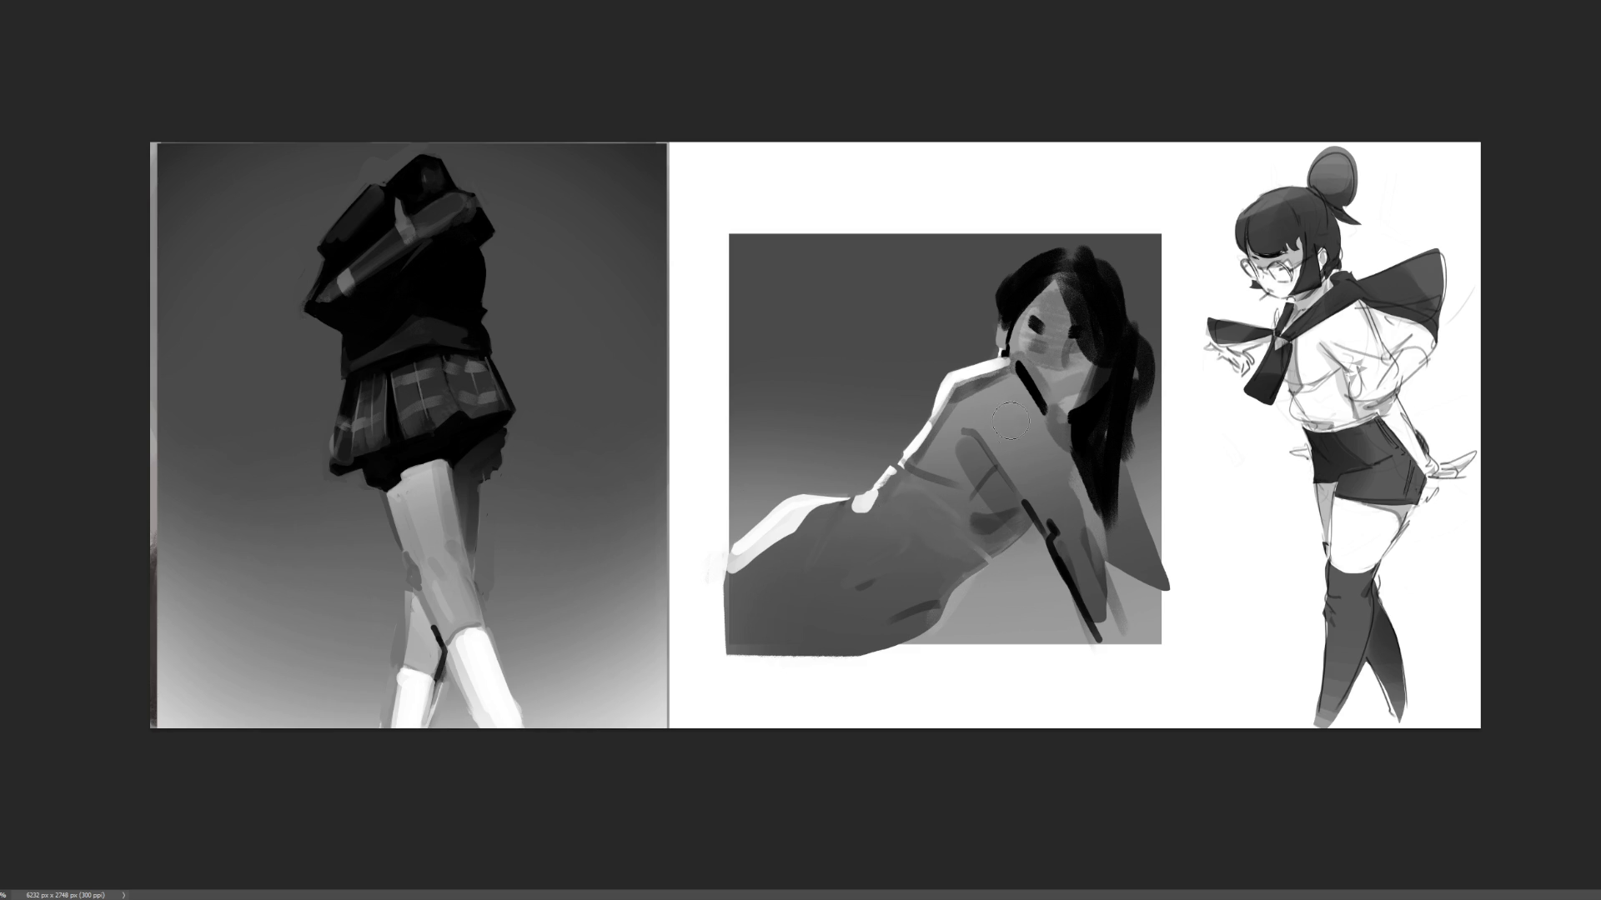
left_click(968, 548, "alt")
left_click_drag(1008, 531, 958, 518)
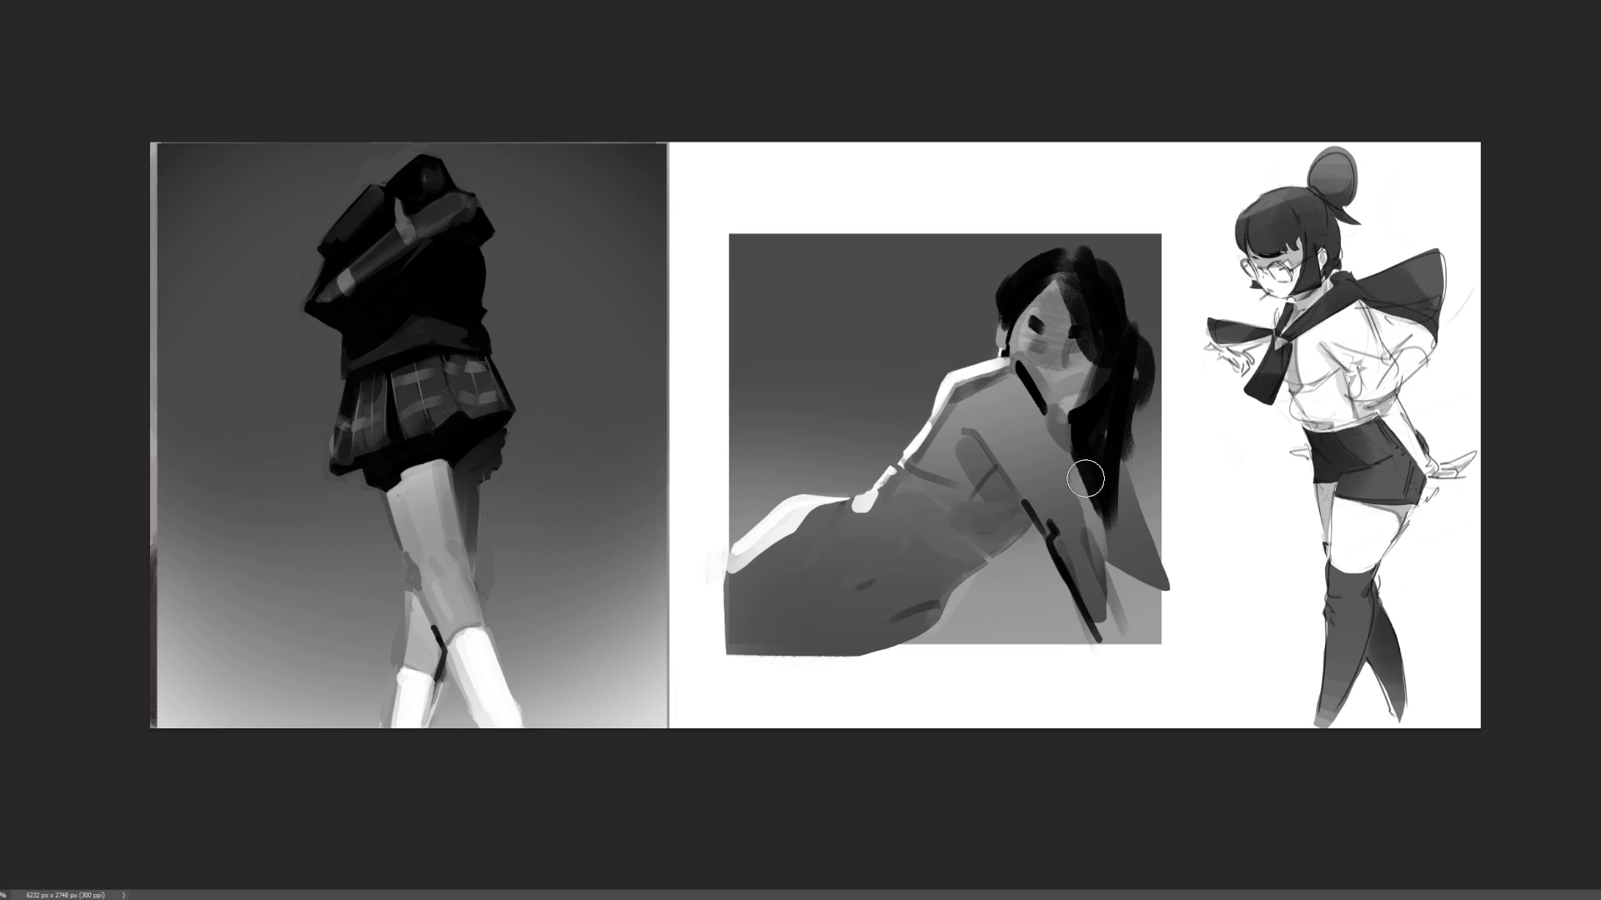
left_click_drag(1088, 441, 1071, 496)
left_click_drag(1050, 505, 1047, 519)
left_click_drag(932, 636, 945, 598)
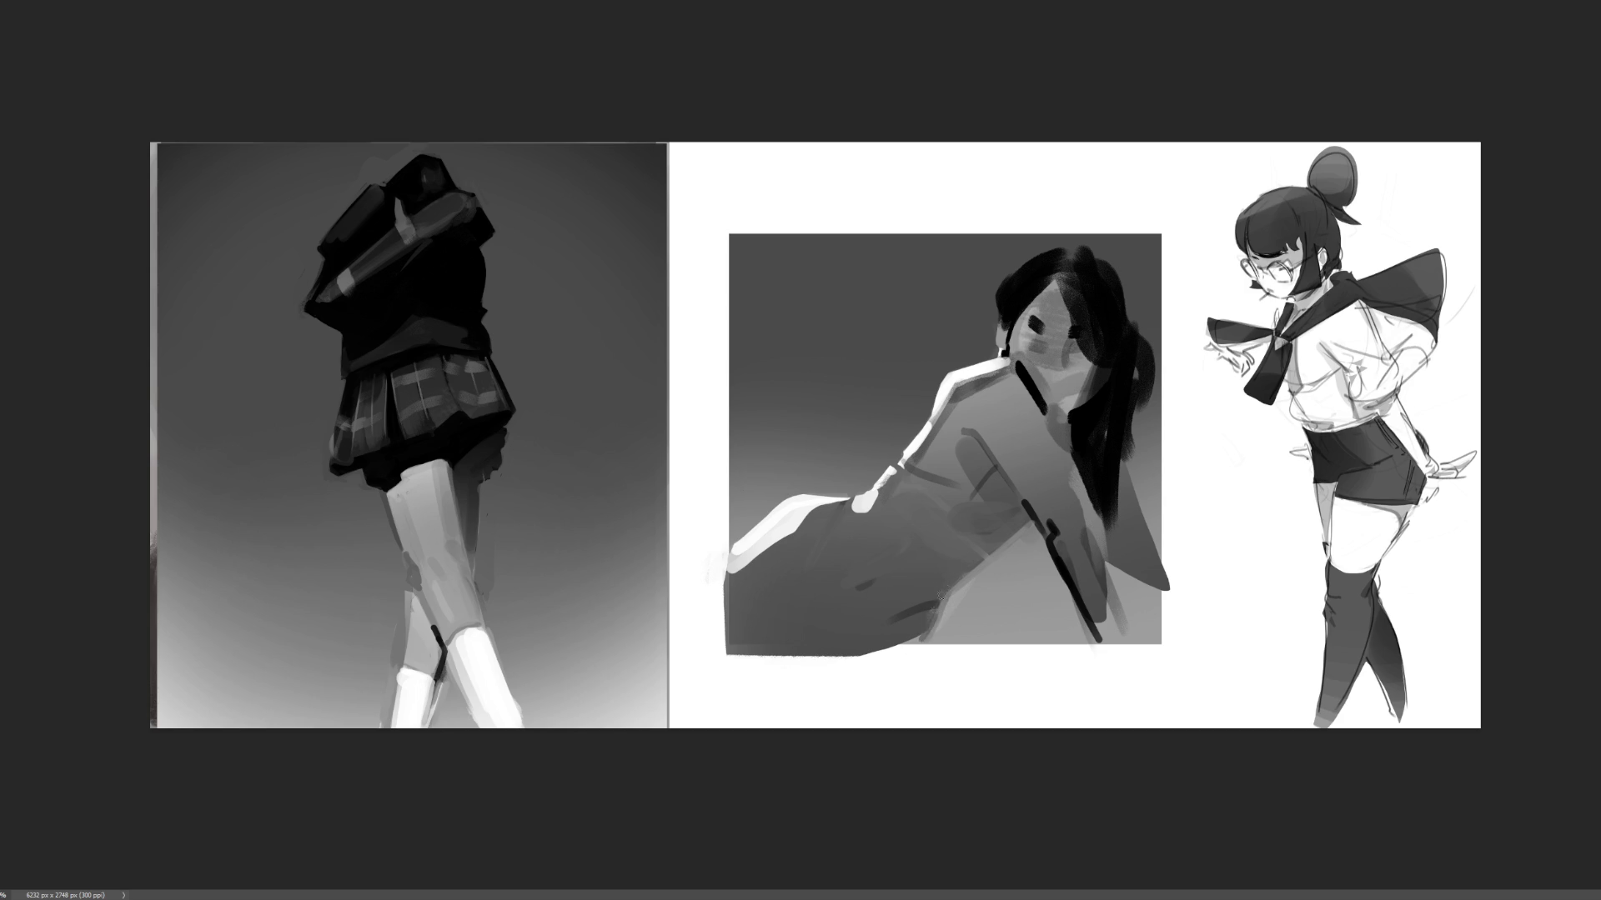
- Add soft darker torso shading, refine the hair's right edge, and lasso the head for transforming
mouse_move(926, 637)
left_mouse_down()
mouse_move(1025, 527)
mouse_move(965, 583)
left_mouse_up()
left_click_drag(1036, 527, 924, 651)
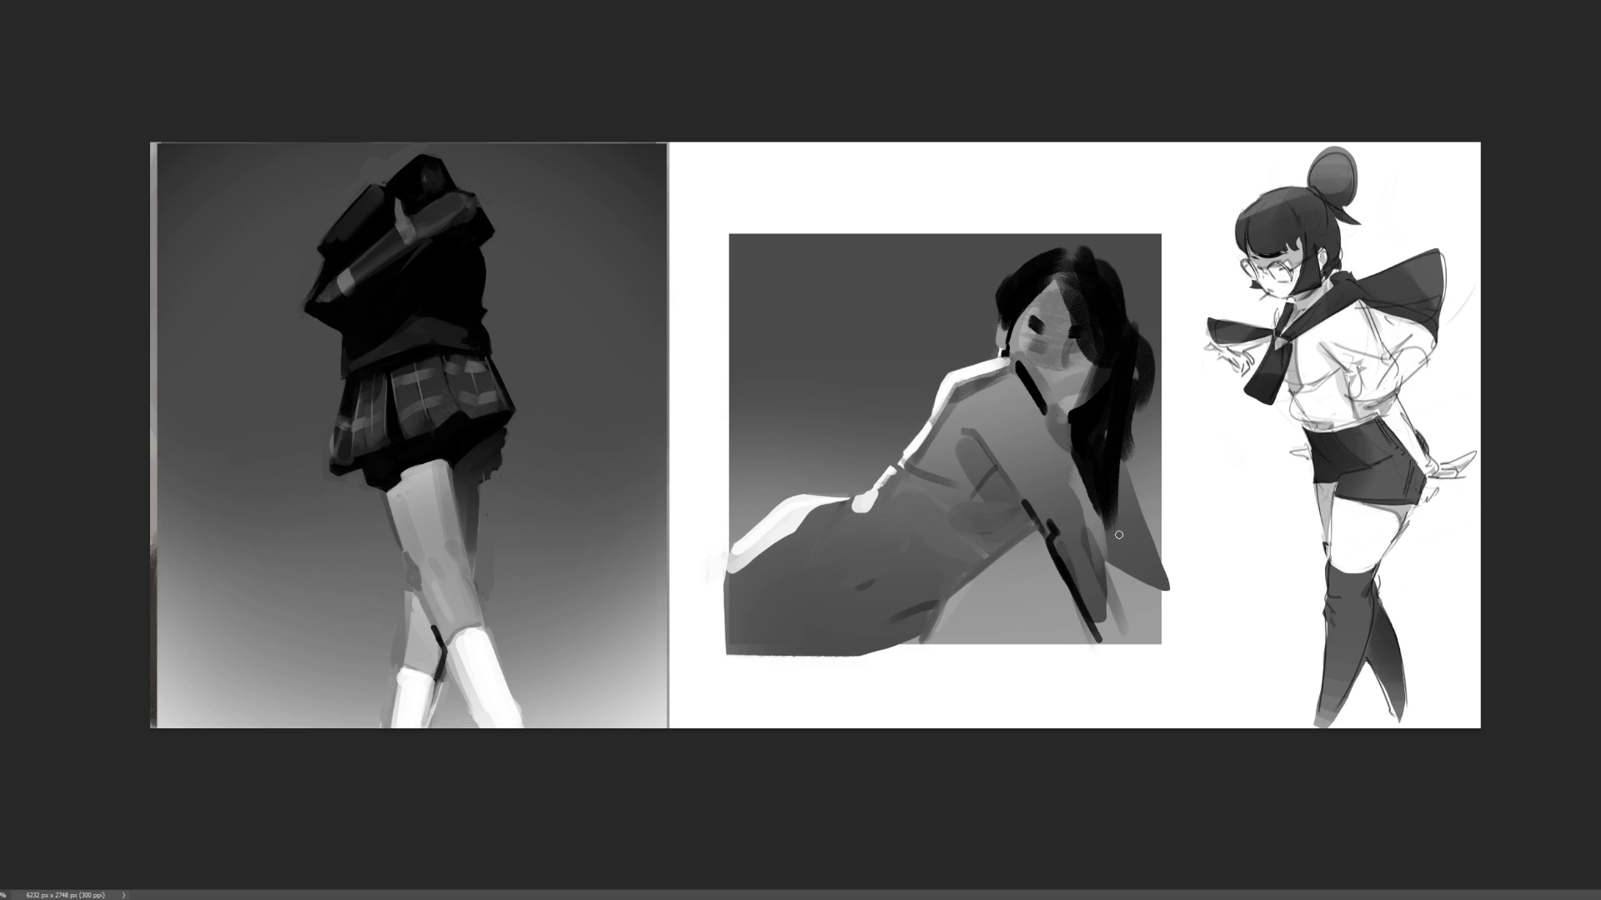
left_click_drag(1130, 473, 1164, 543)
mouse_move(1131, 459)
left_mouse_down()
mouse_move(1169, 546)
mouse_move(1117, 574)
mouse_move(1126, 560)
mouse_move(1155, 586)
left_mouse_up()
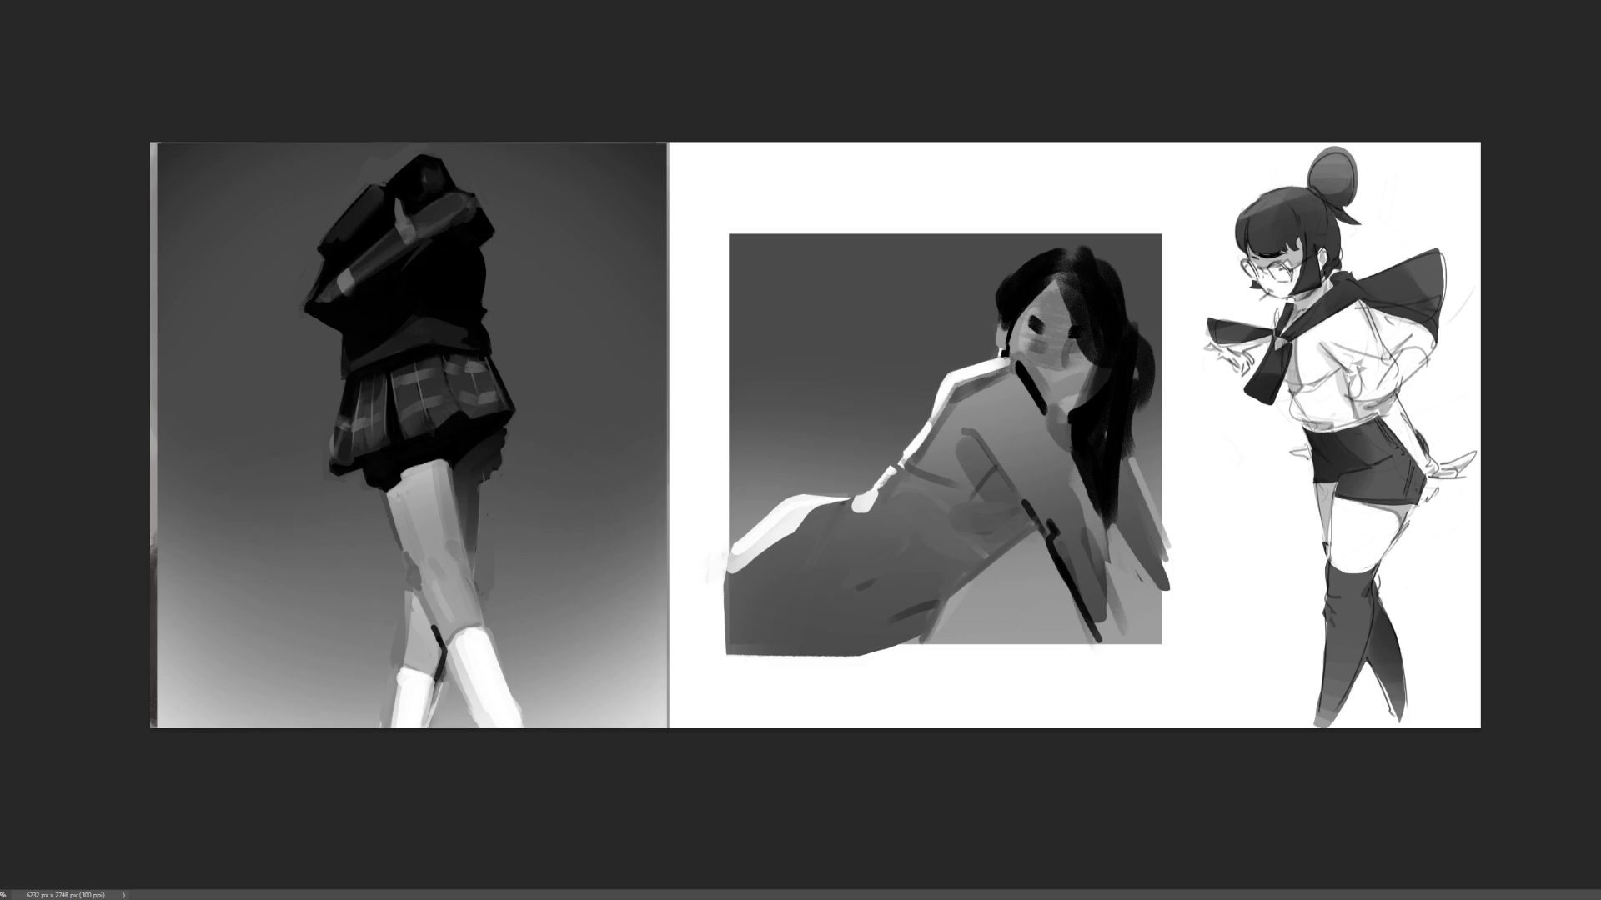
mouse_move(1146, 270)
left_mouse_down()
mouse_move(1088, 223)
mouse_move(986, 241)
mouse_move(981, 298)
mouse_move(1000, 352)
mouse_move(1117, 462)
mouse_move(1201, 407)
left_mouse_up()
key("ctrl+t")
- Move the selected head up slightly, widen it from the right side, commit and deselect
left_click_drag(1072, 342, 1075, 327)
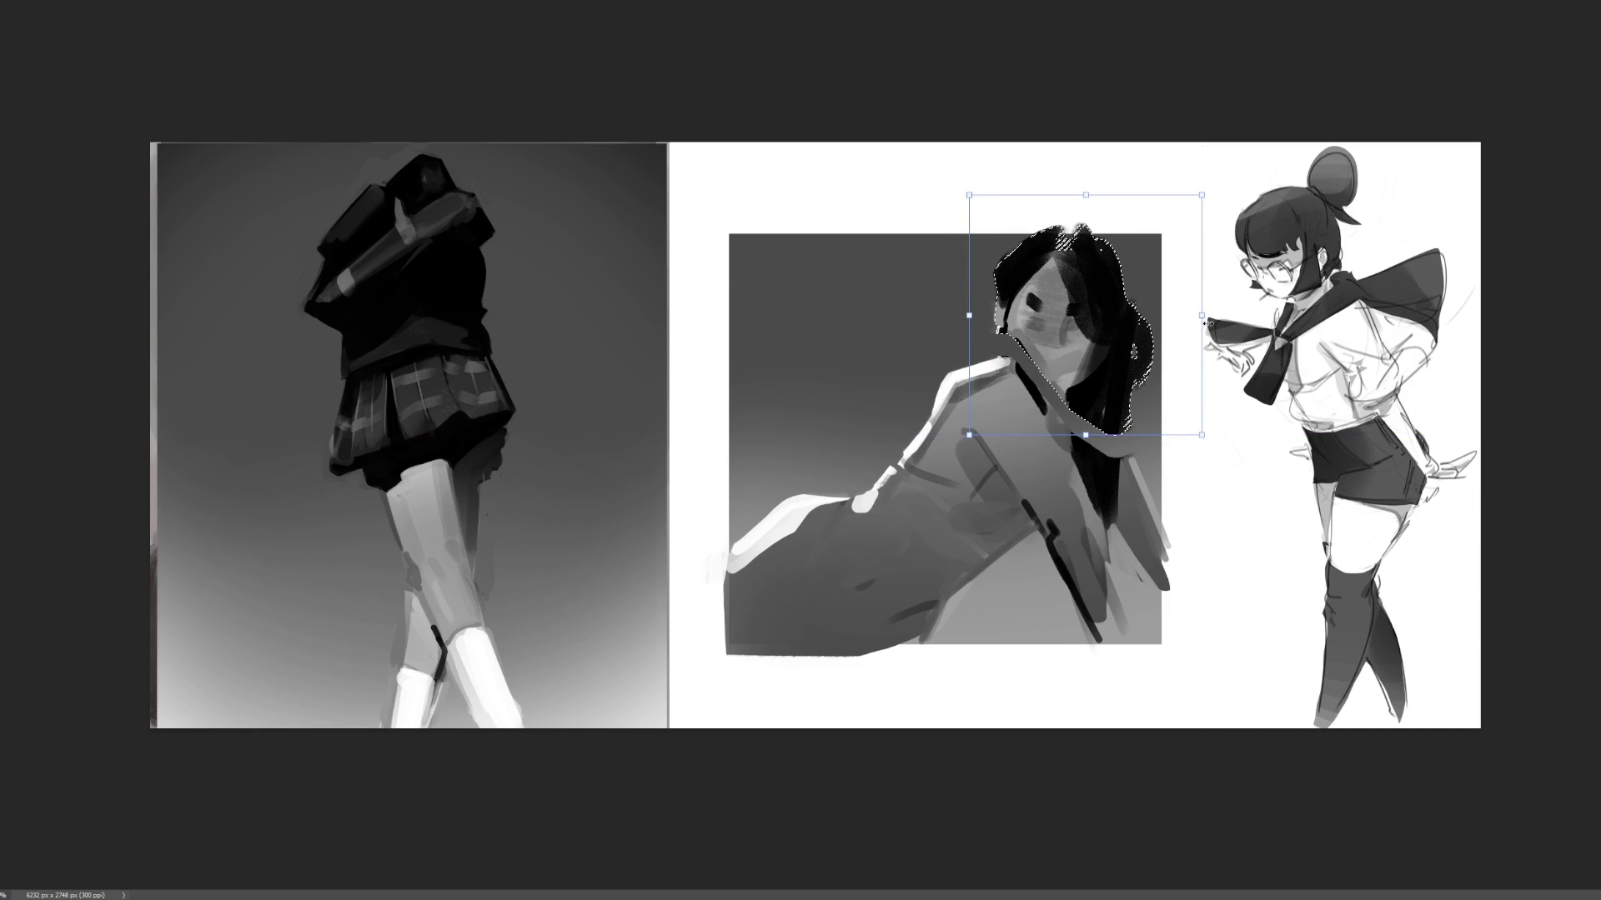
left_click_drag(1201, 316, 1132, 336)
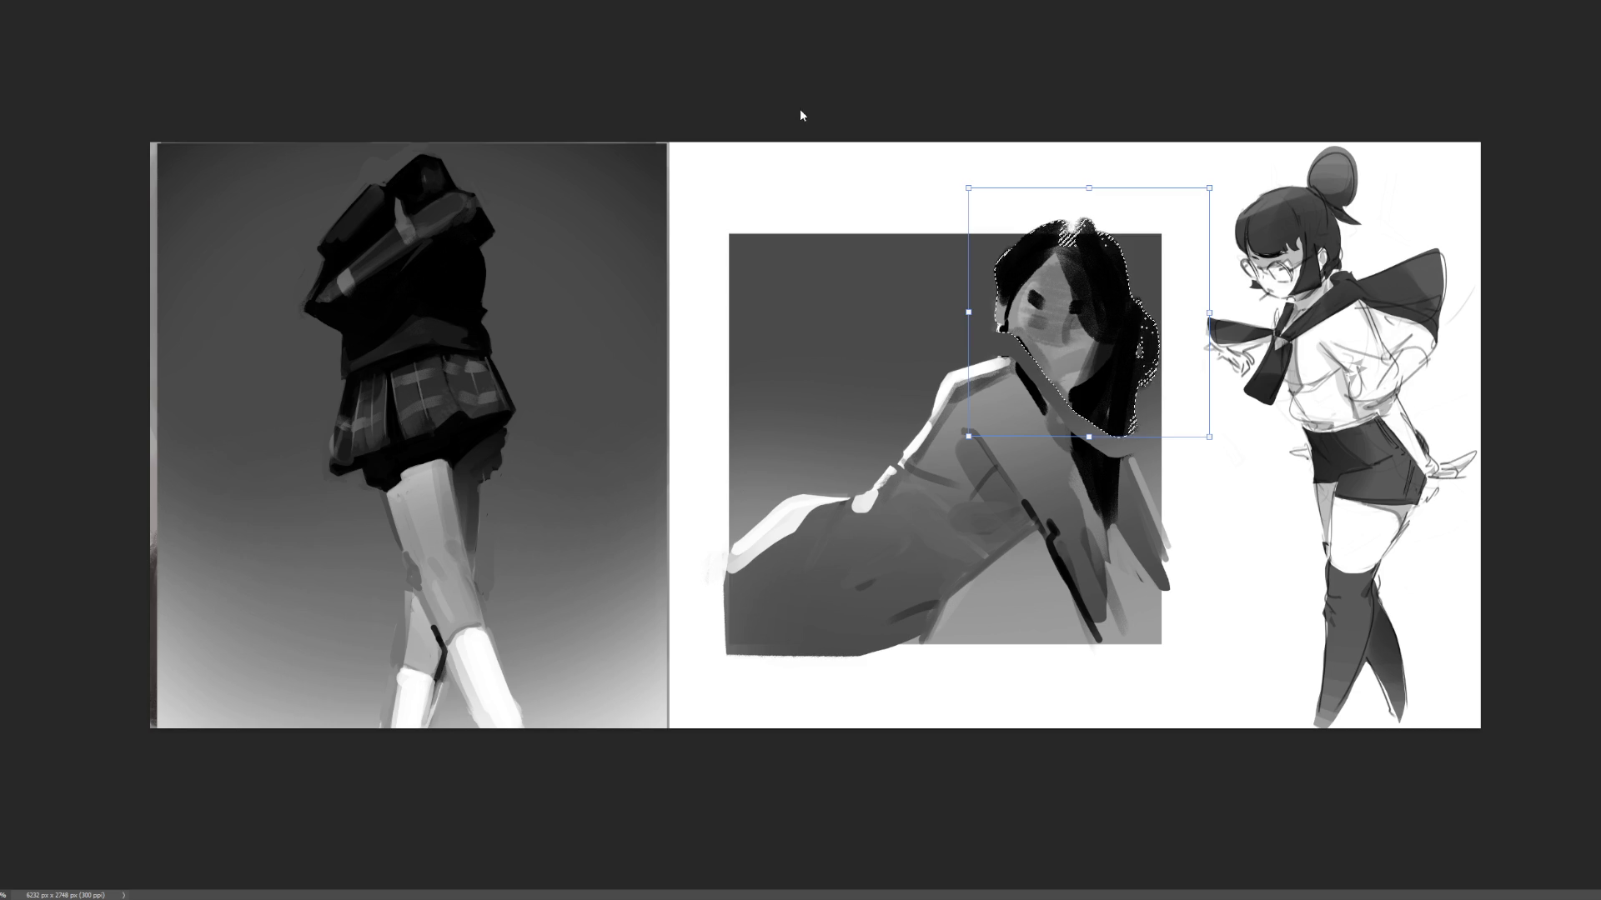
key("Return")
key("ctrl+d")
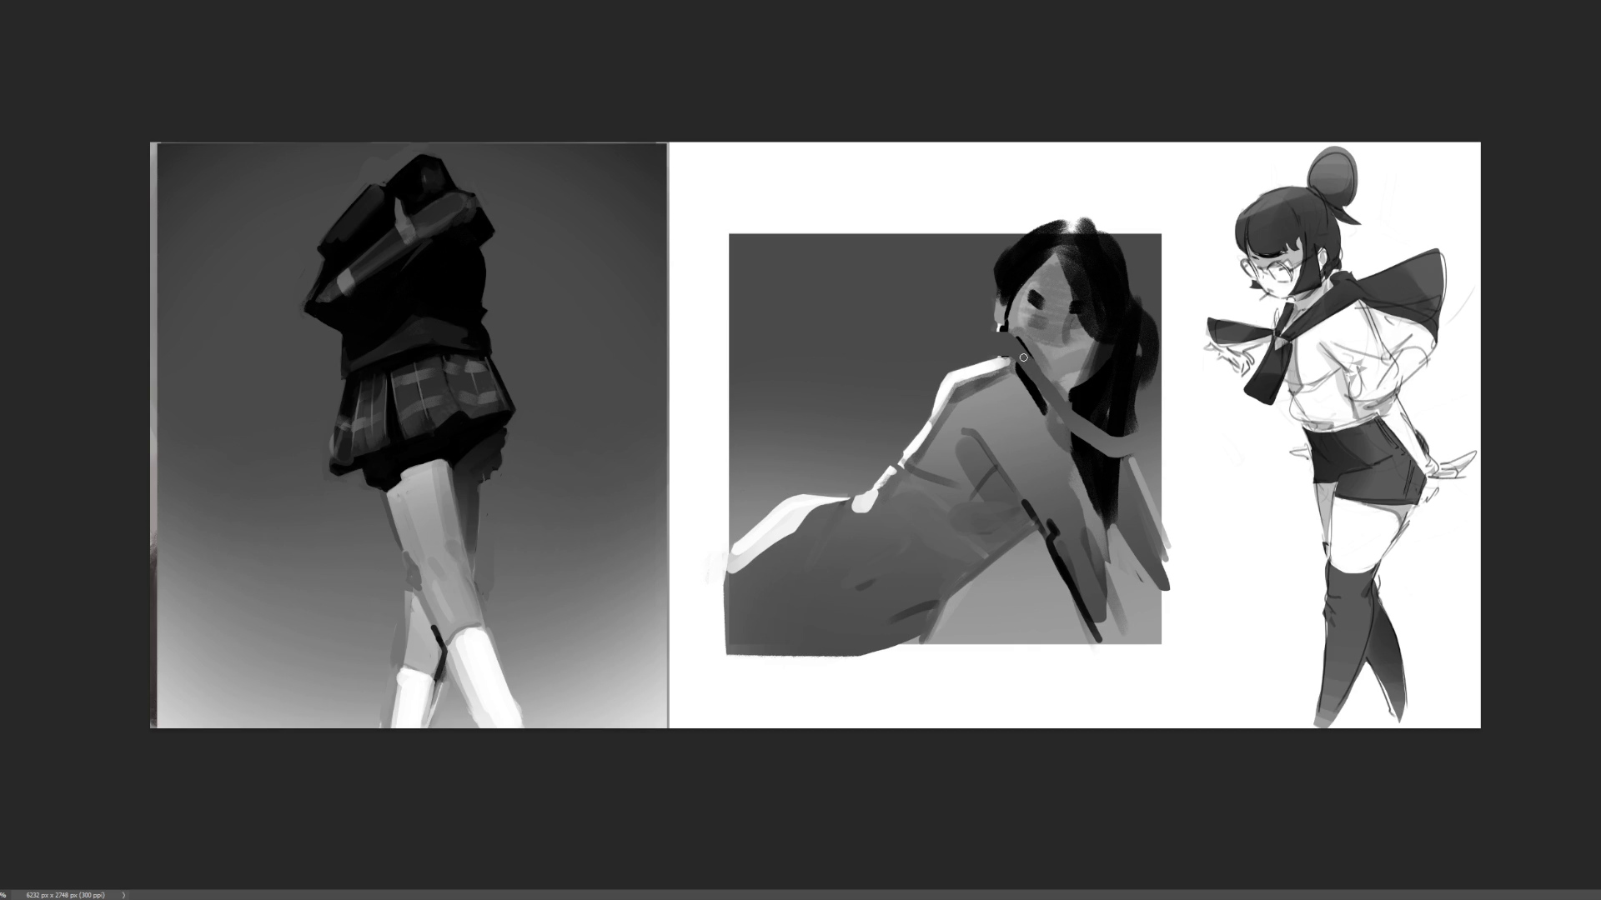
- Darken the neck, ear area and cheek with sampled face tones, and add a stroke below the eye
left_click_drag(1023, 352, 1037, 386)
left_click(1024, 325, "alt")
left_click_drag(1020, 358, 1008, 350)
mouse_move(1025, 271)
left_mouse_down()
mouse_move(1002, 326)
mouse_move(1033, 360)
mouse_move(1013, 354)
left_mouse_up()
left_click(1026, 334, "alt")
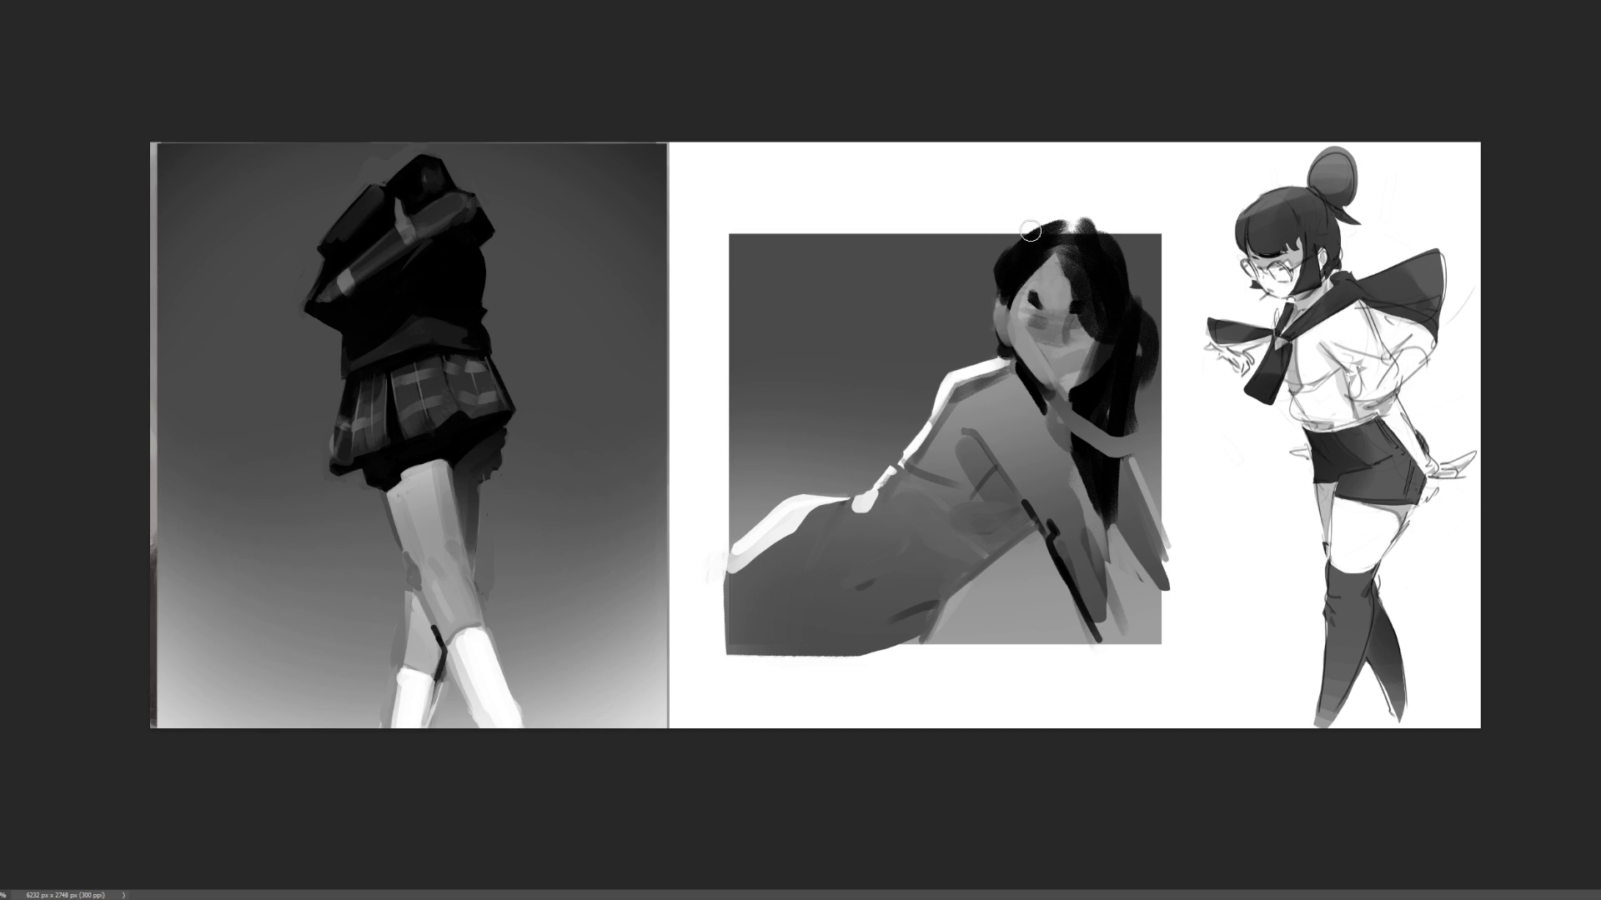
left_click_drag(1021, 332, 1040, 367)
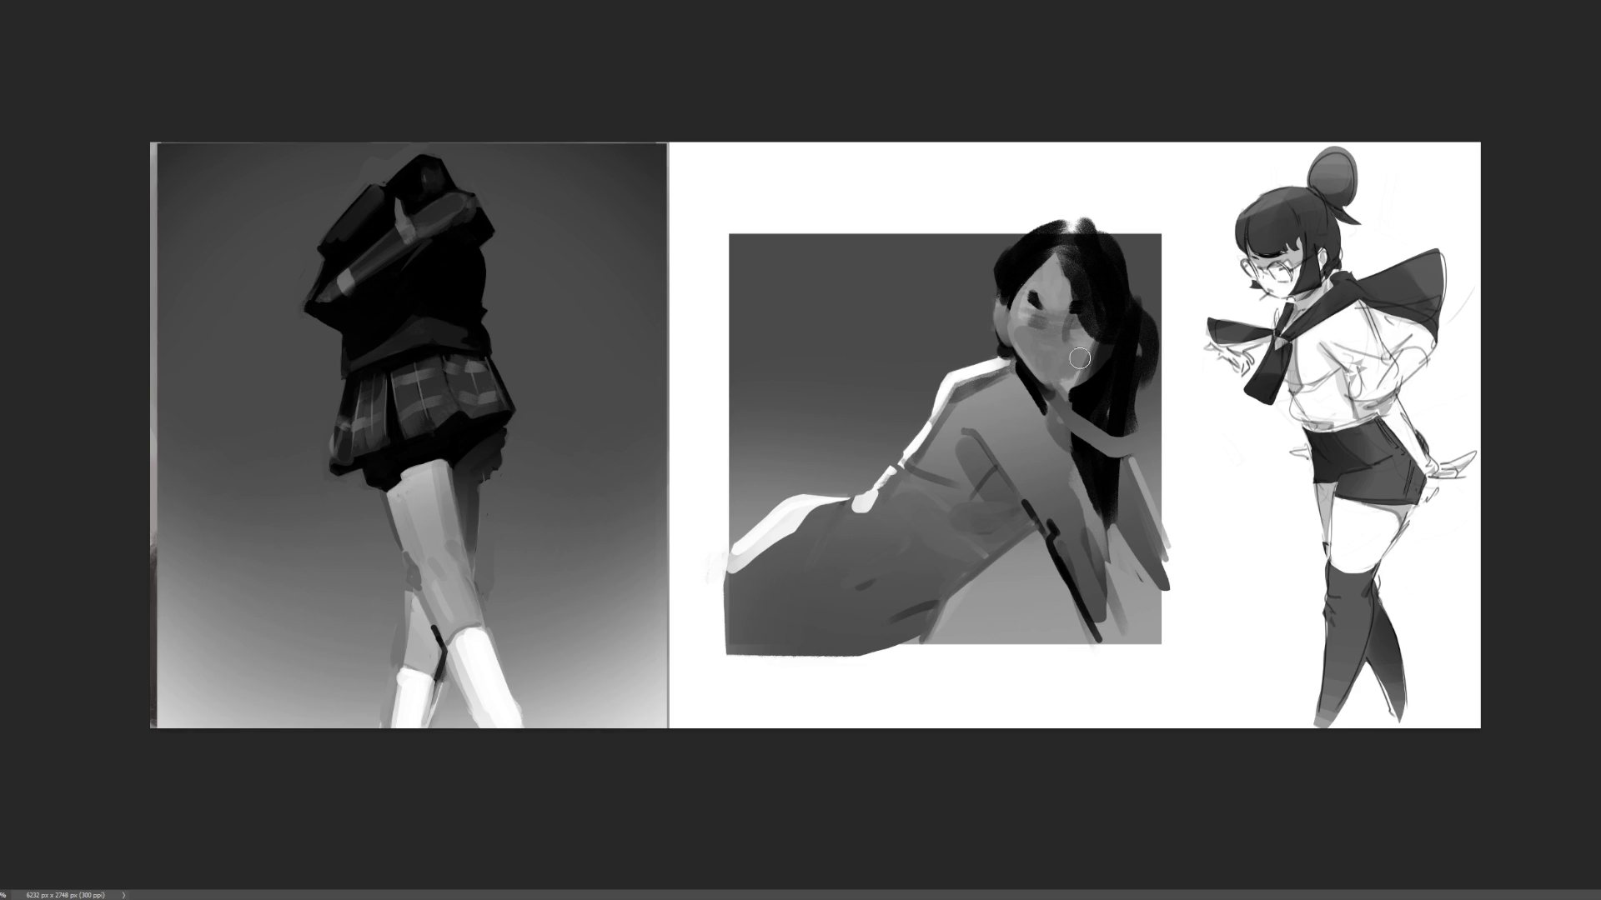
mouse_move(1075, 358)
left_mouse_down()
mouse_move(1092, 334)
mouse_move(1033, 280)
mouse_move(1023, 314)
mouse_move(1054, 444)
left_mouse_up()
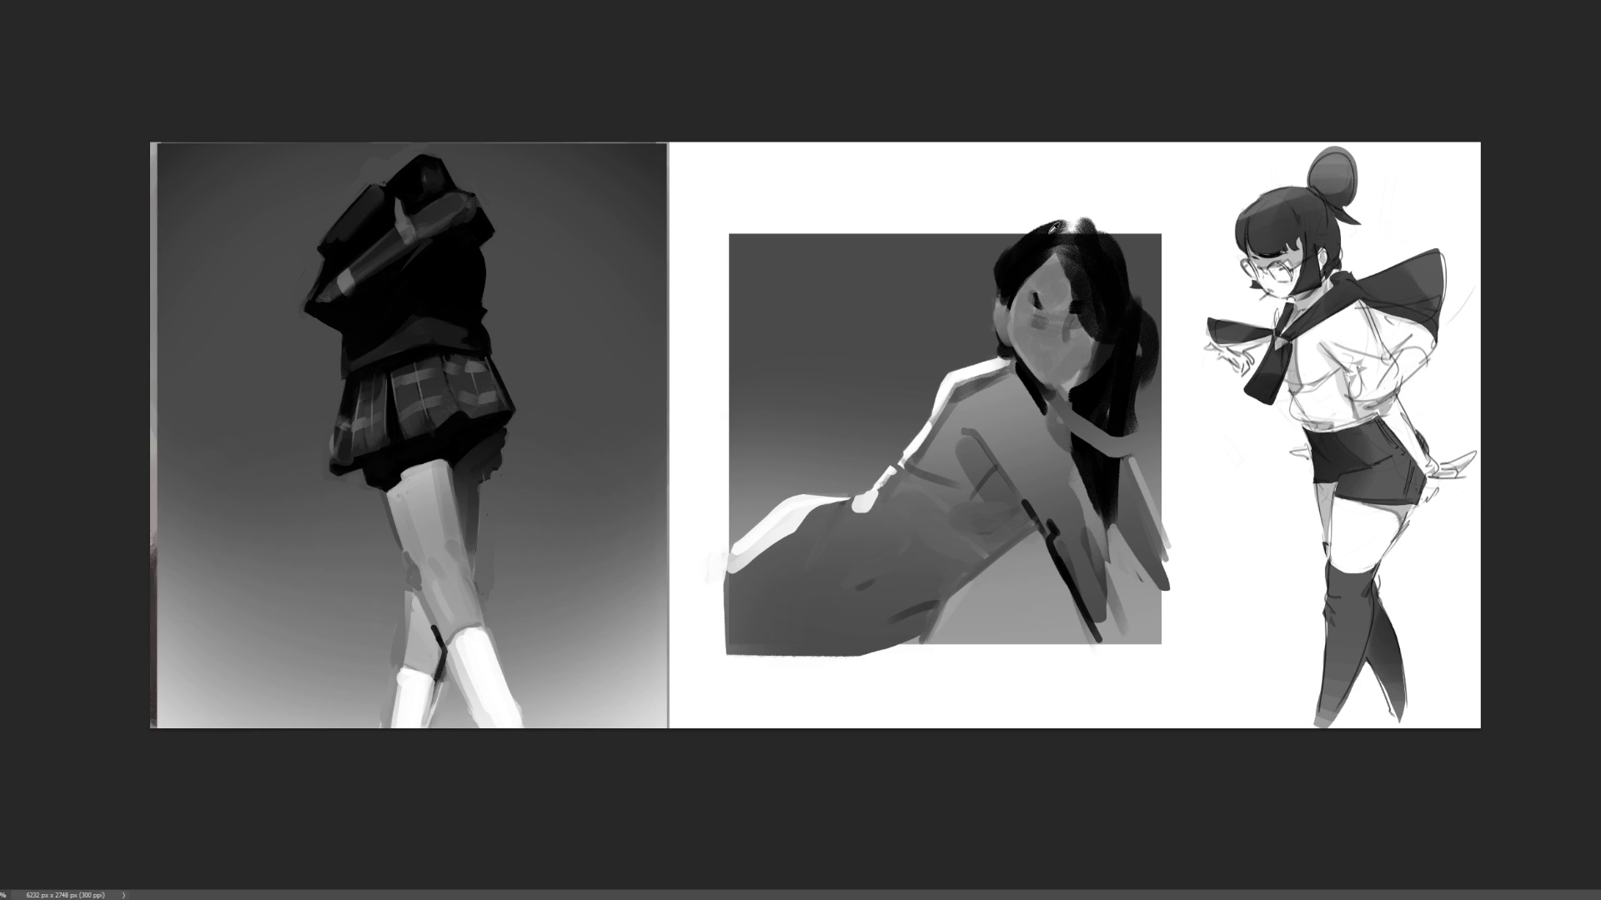
- Draw thin dark arcing strands along the top of the hair, redoing strokes as needed
left_click_drag(997, 265, 1067, 218)
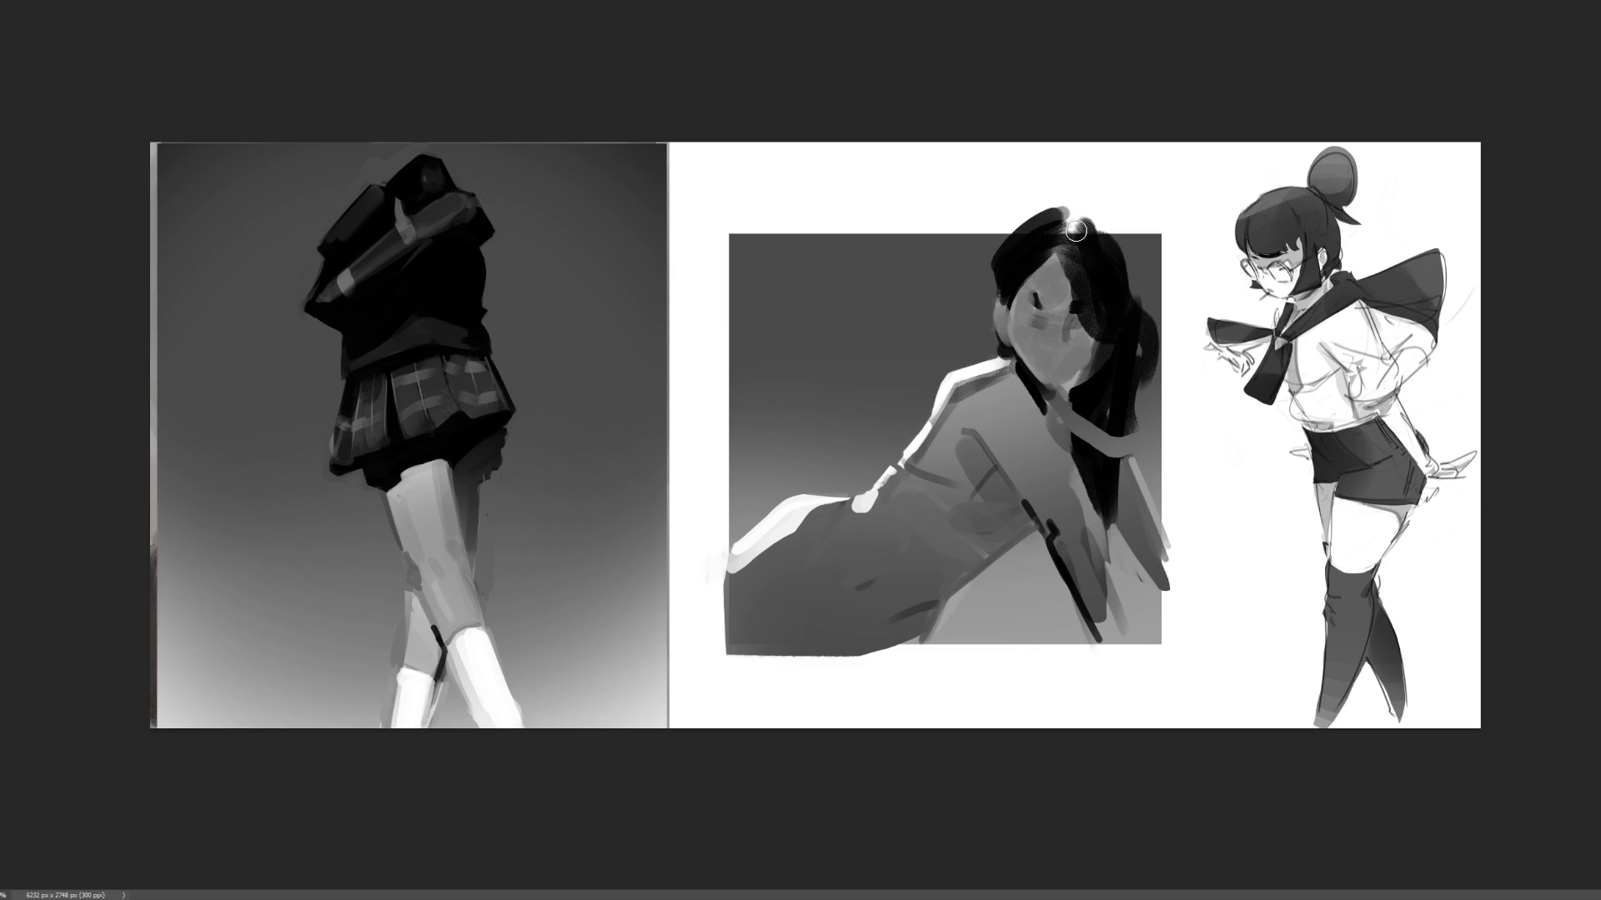
key("ctrl+z")
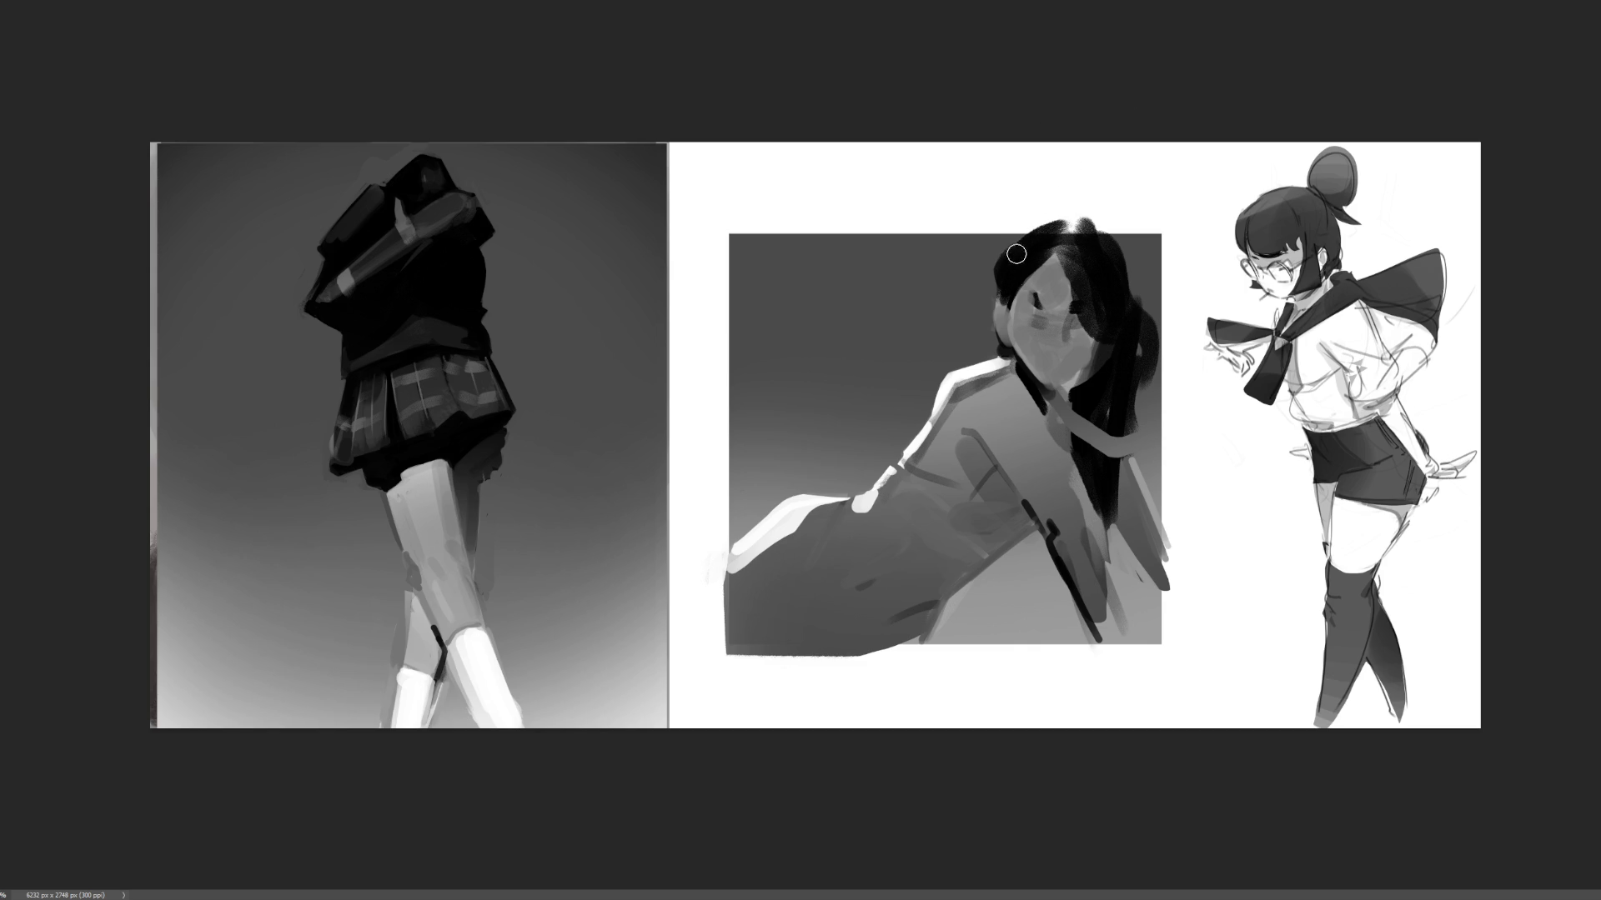
left_click_drag(997, 265, 1077, 213)
key("ctrl+z")
mouse_move(992, 260)
left_mouse_down()
mouse_move(1047, 202)
mouse_move(1105, 210)
mouse_move(1123, 248)
left_mouse_up()
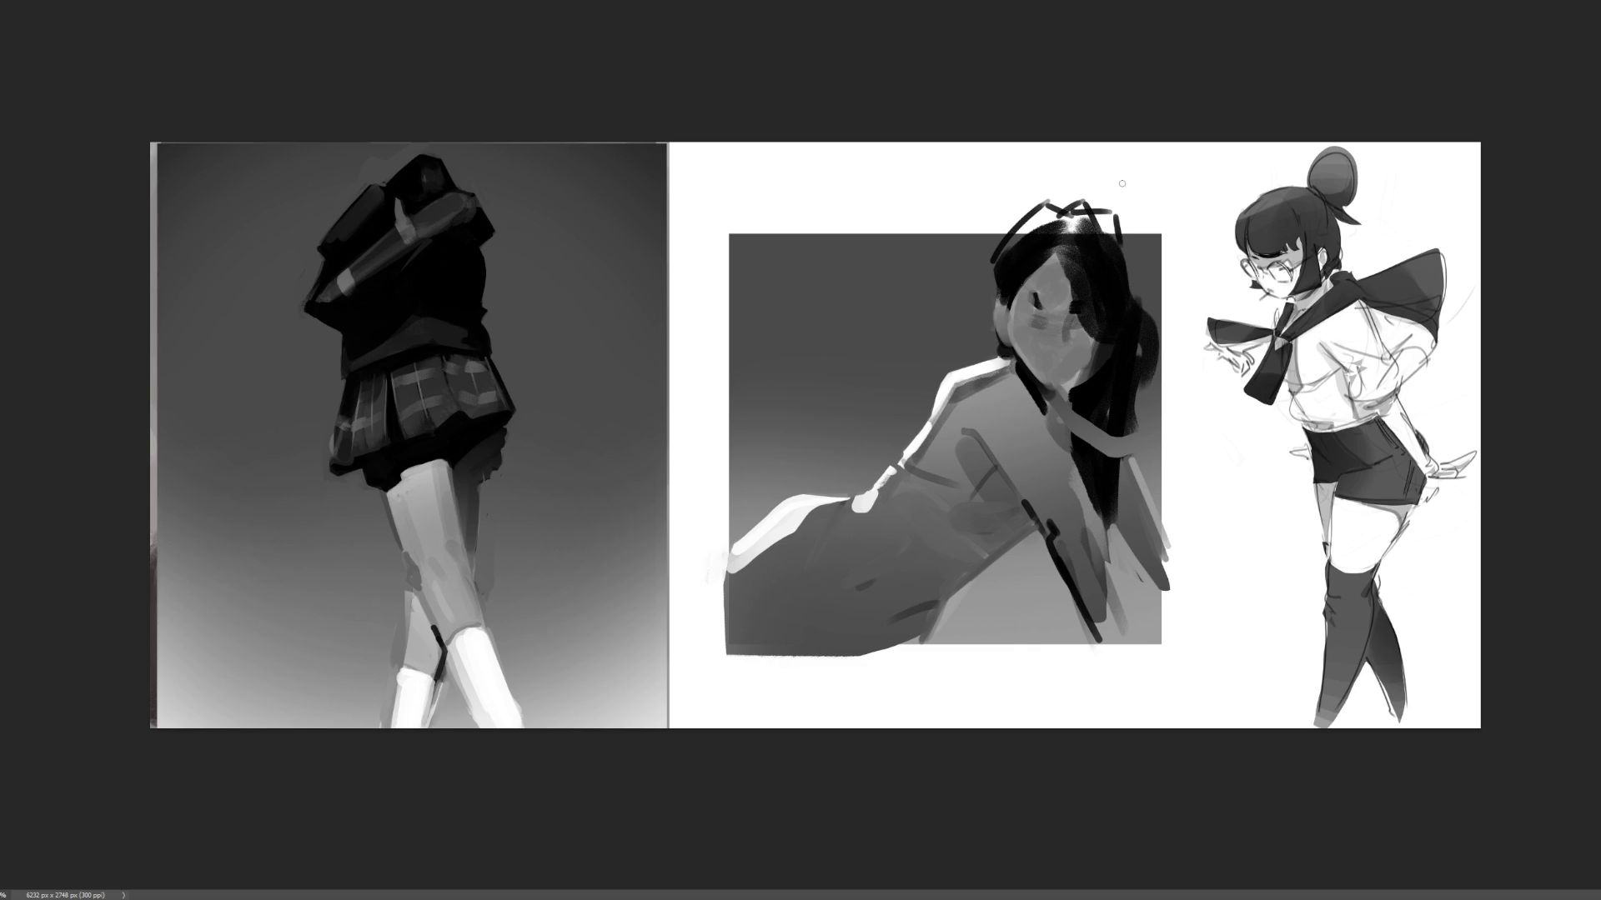
- Remove the zigzag strand atop the head, trying a shorter hooked strand and undoing it
key("ctrl+z")
key("ctrl+z")
mouse_move(1067, 209)
left_mouse_down()
mouse_move(1115, 232)
mouse_move(1136, 305)
left_mouse_up()
key("ctrl+z")
key("ctrl+z")
key("ctrl+z")
- Darken the hair's right side and edge, then add light grey highlights along its lower-right edge
left_click_drag(1113, 232, 1150, 382)
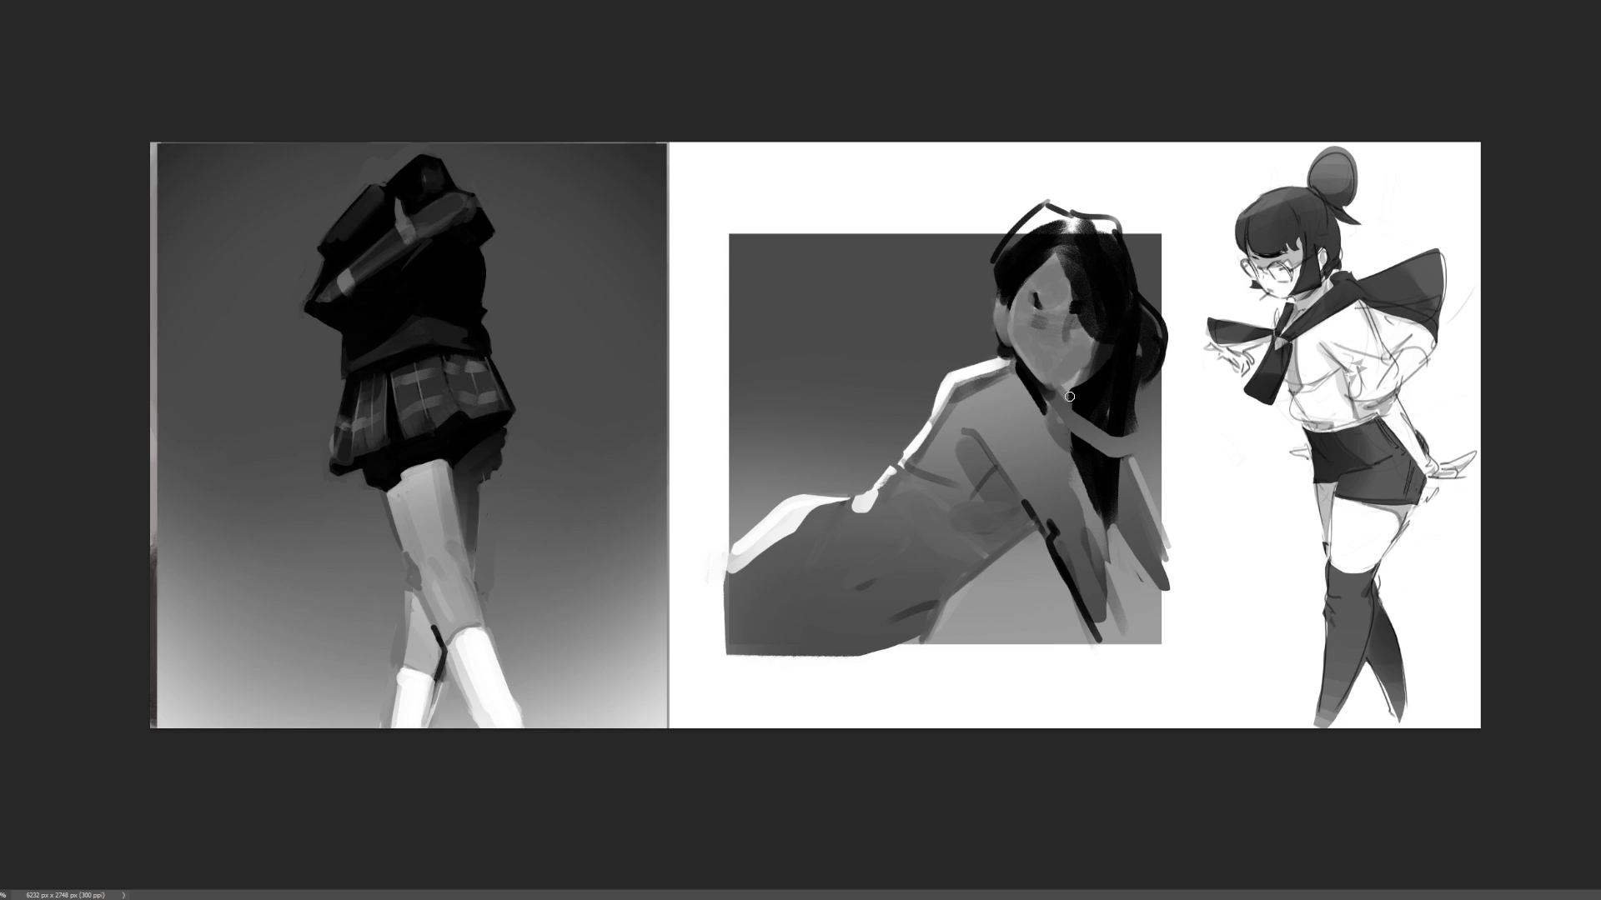
mouse_move(1069, 400)
left_mouse_down()
mouse_move(1076, 435)
mouse_move(1160, 525)
left_mouse_up()
mouse_move(1133, 461)
left_mouse_down()
mouse_move(1171, 530)
mouse_move(1158, 579)
left_mouse_up()
left_click_drag(1118, 516, 1165, 590)
left_click_drag(1155, 493, 1168, 595)
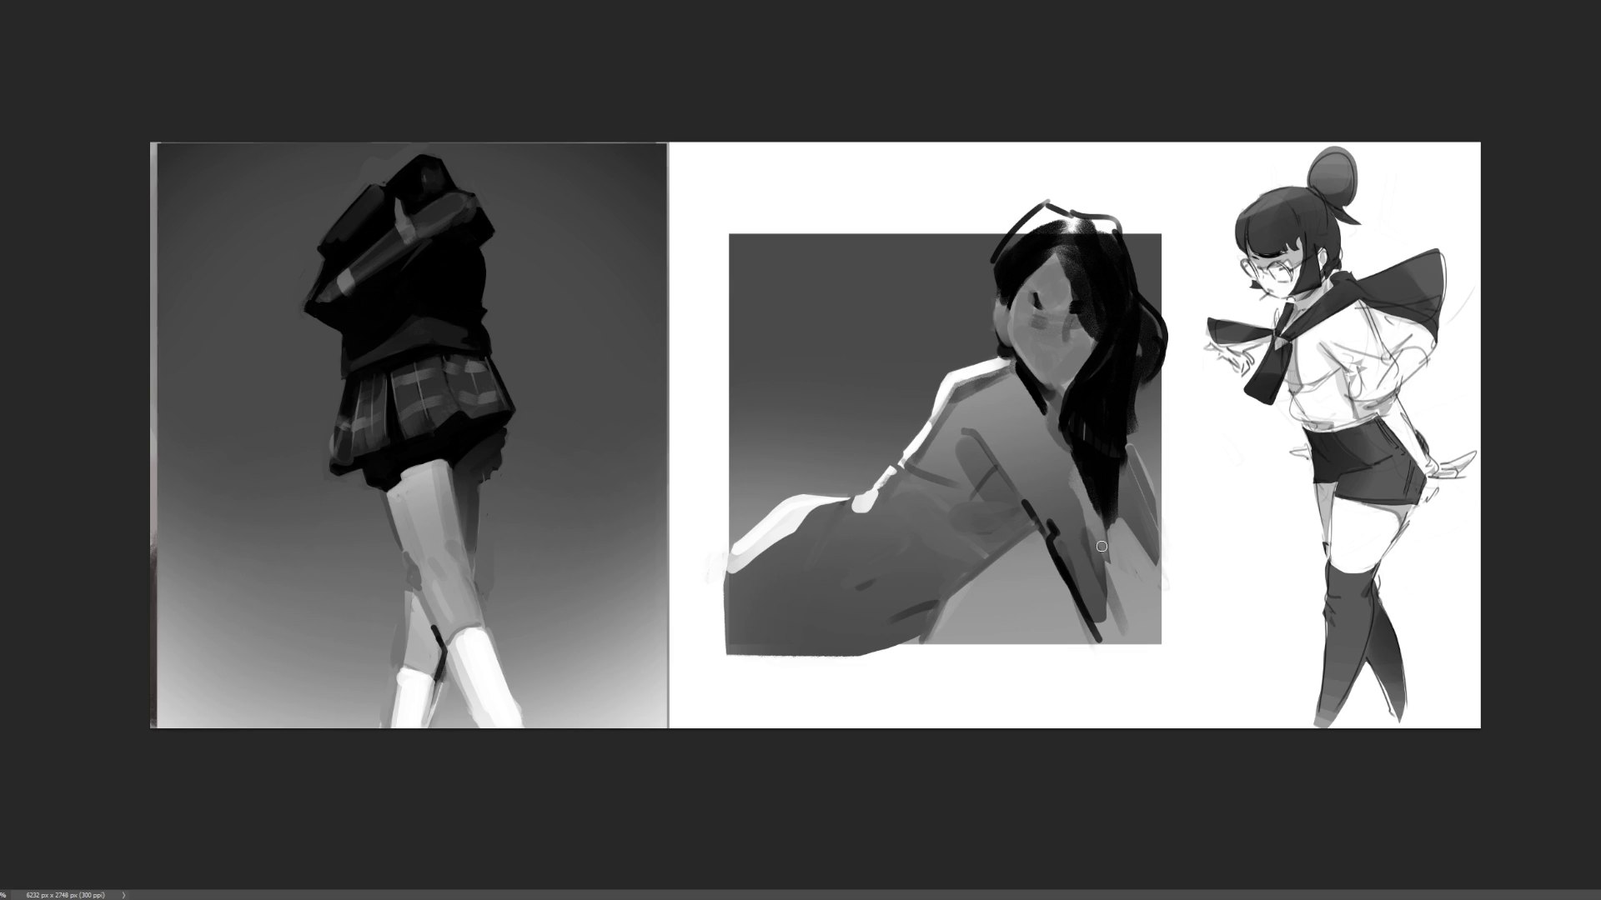
- Paint grey tones over the lower hair and down the arm
left_click_drag(1094, 540, 1151, 658)
left_click_drag(1099, 584, 1130, 643)
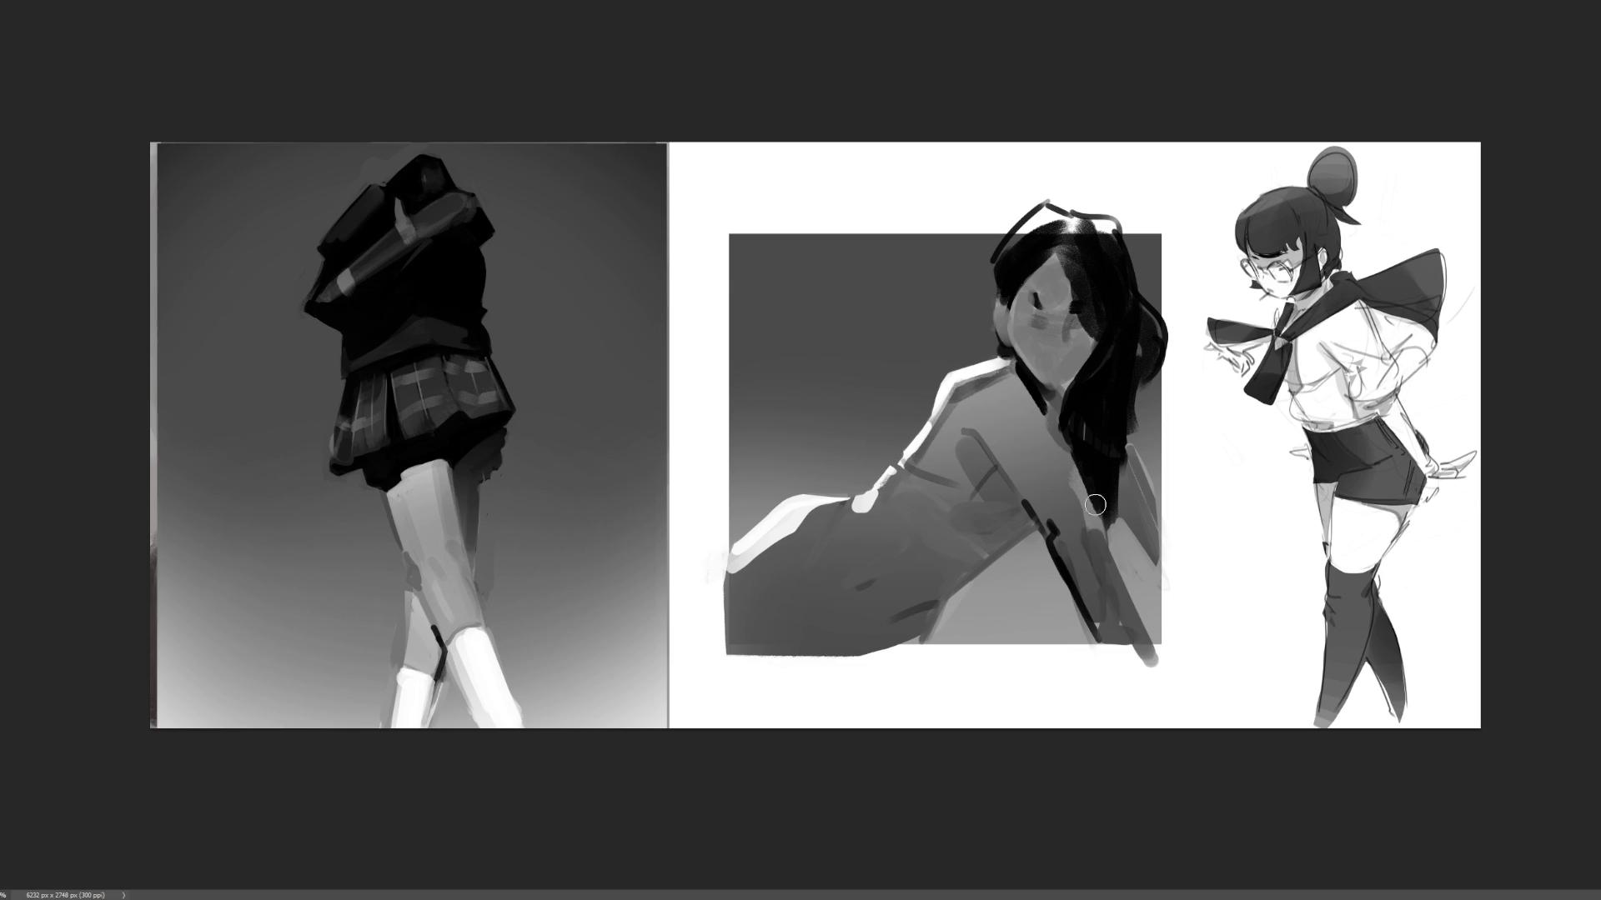
left_click_drag(1078, 542, 1153, 671)
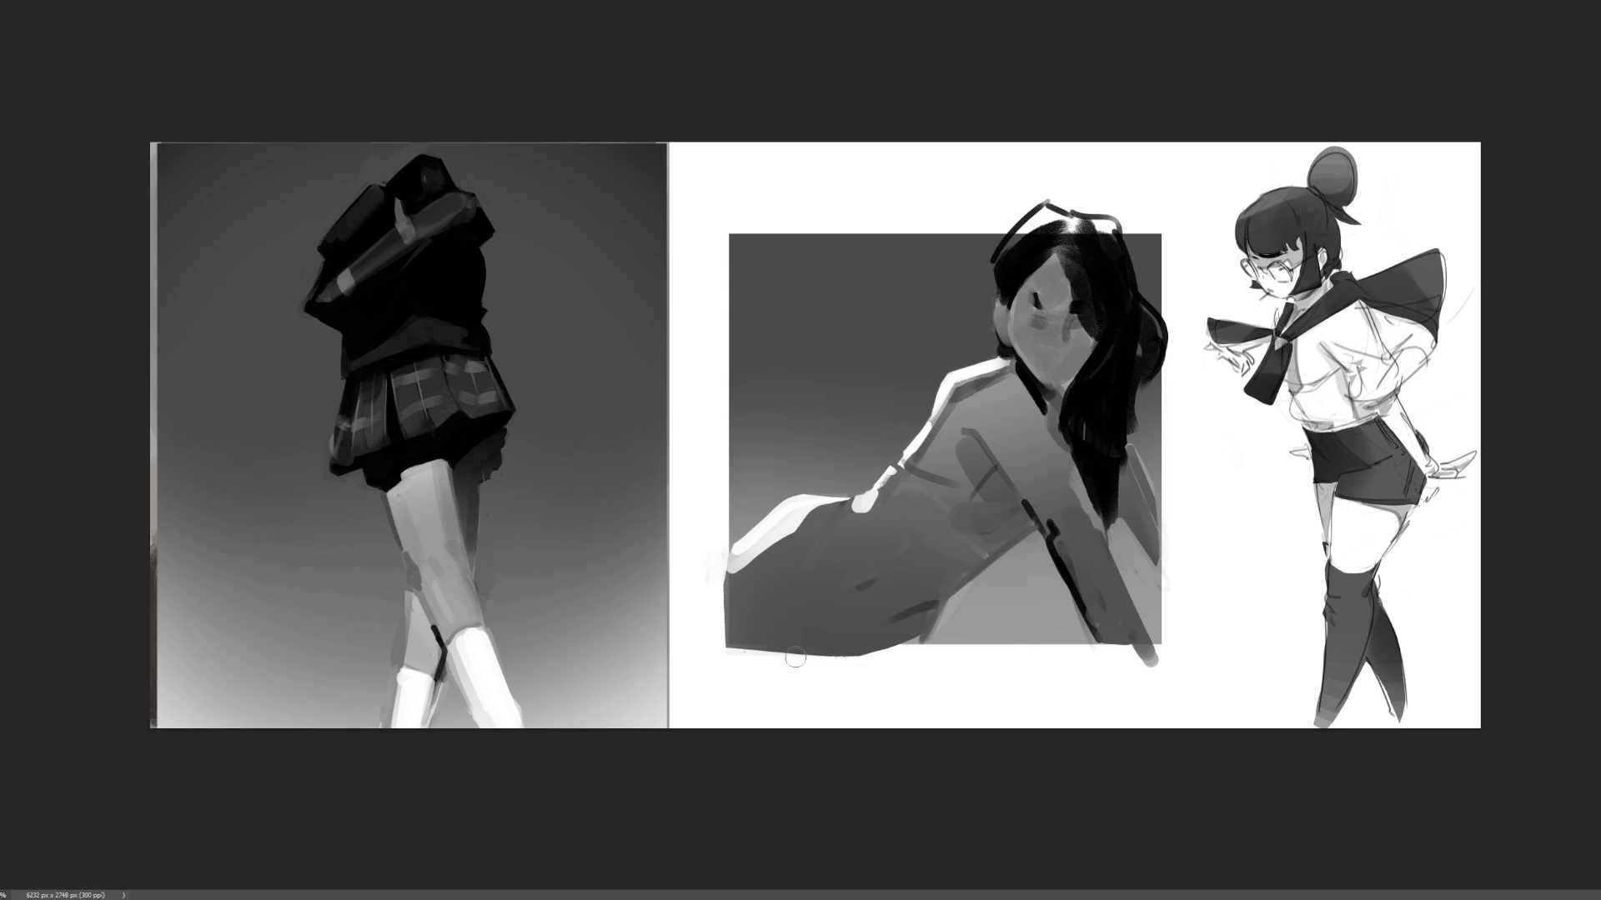
- Try a light stroke along the figure's bottom edge, undo it, and darken the shoulder highlight
left_click_drag(713, 643, 965, 654)
key("ctrl+z")
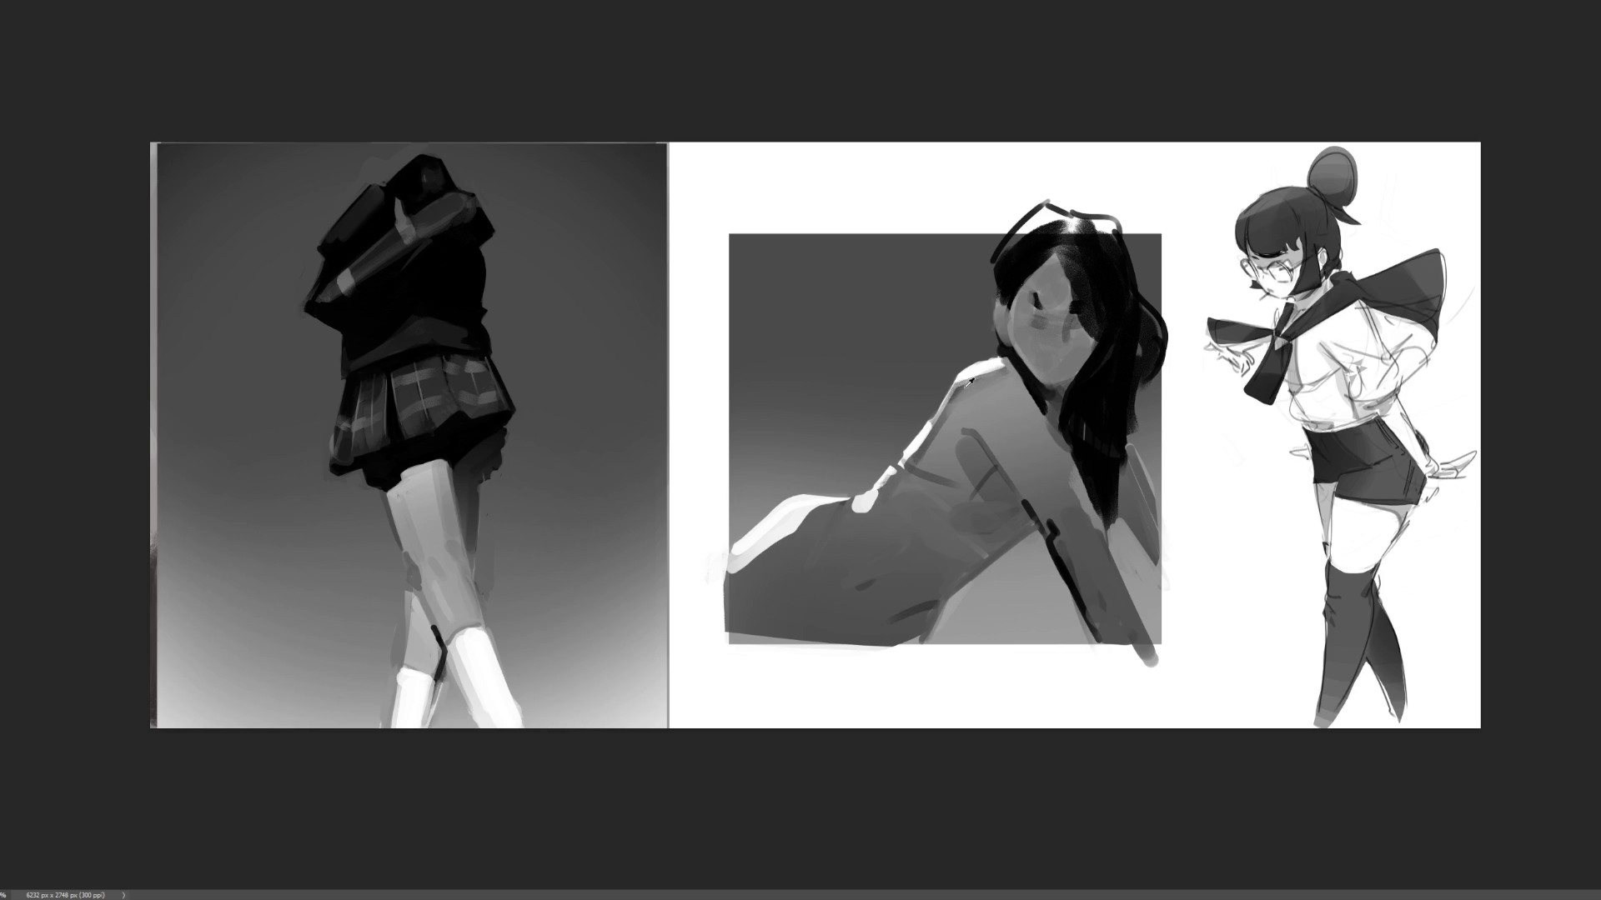
left_click_drag(963, 386, 981, 376)
- Paint a dark stroke over the middle figure's left eye
left_click_drag(1028, 297, 1047, 308)
- Try dark contour strokes on the torso, its left edge and upper contour, undoing each one
left_click_drag(846, 513, 867, 517)
key("ctrl+z")
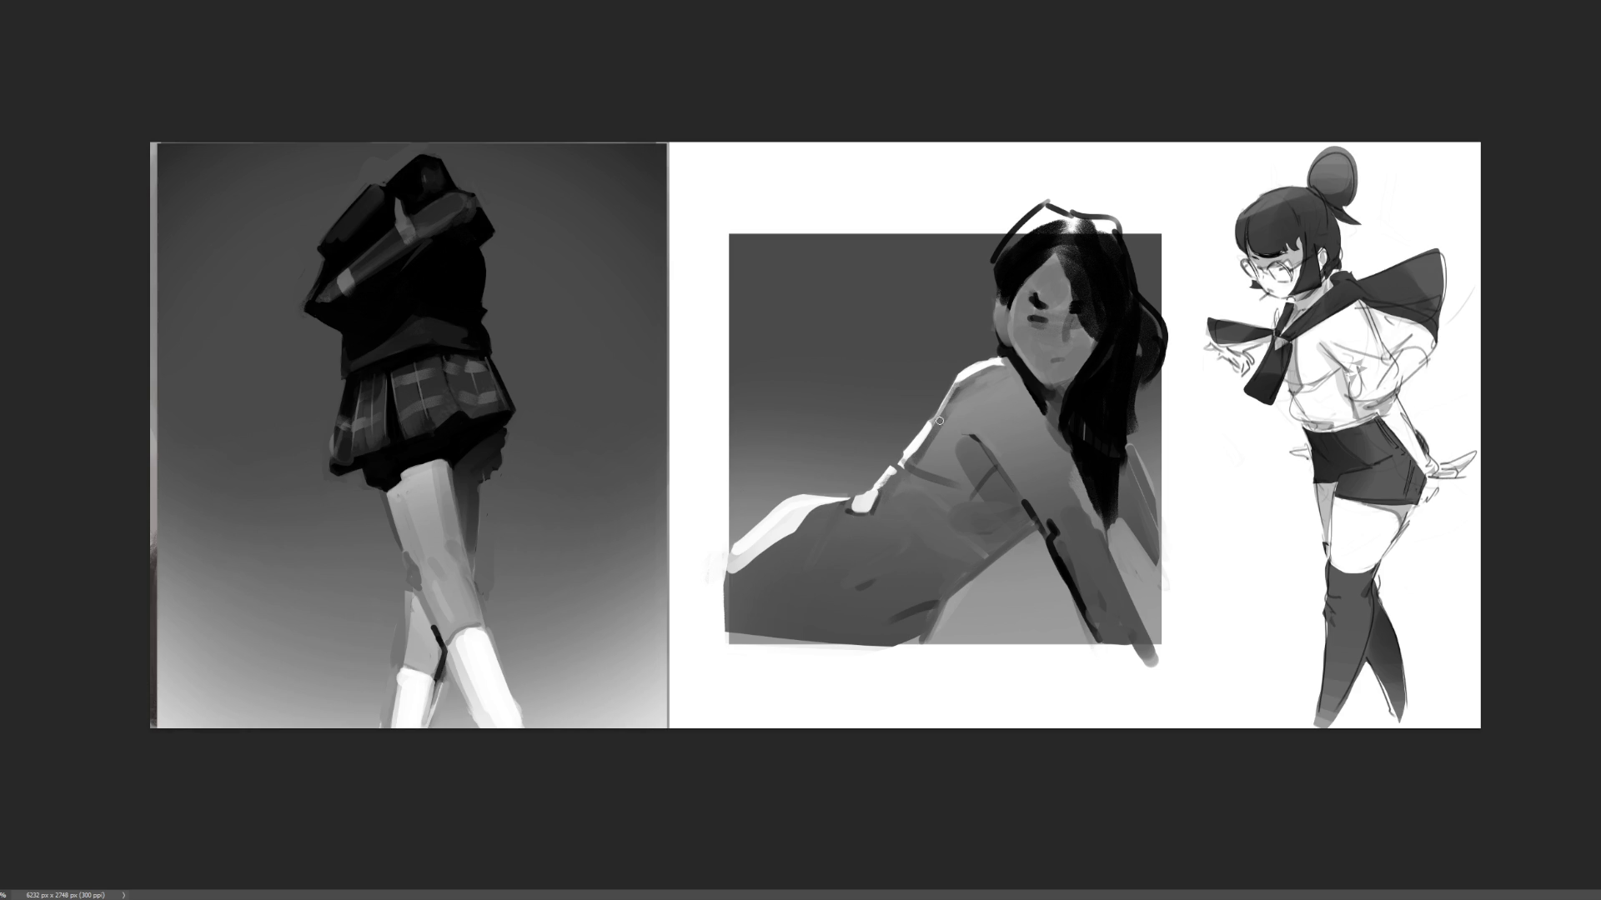
left_click_drag(842, 501, 806, 592)
key("ctrl+z")
mouse_move(897, 466)
left_mouse_down()
mouse_move(999, 518)
mouse_move(1014, 513)
mouse_move(997, 467)
mouse_move(1037, 527)
mouse_move(1002, 517)
left_mouse_up()
key("ctrl+z")
key("ctrl+z")
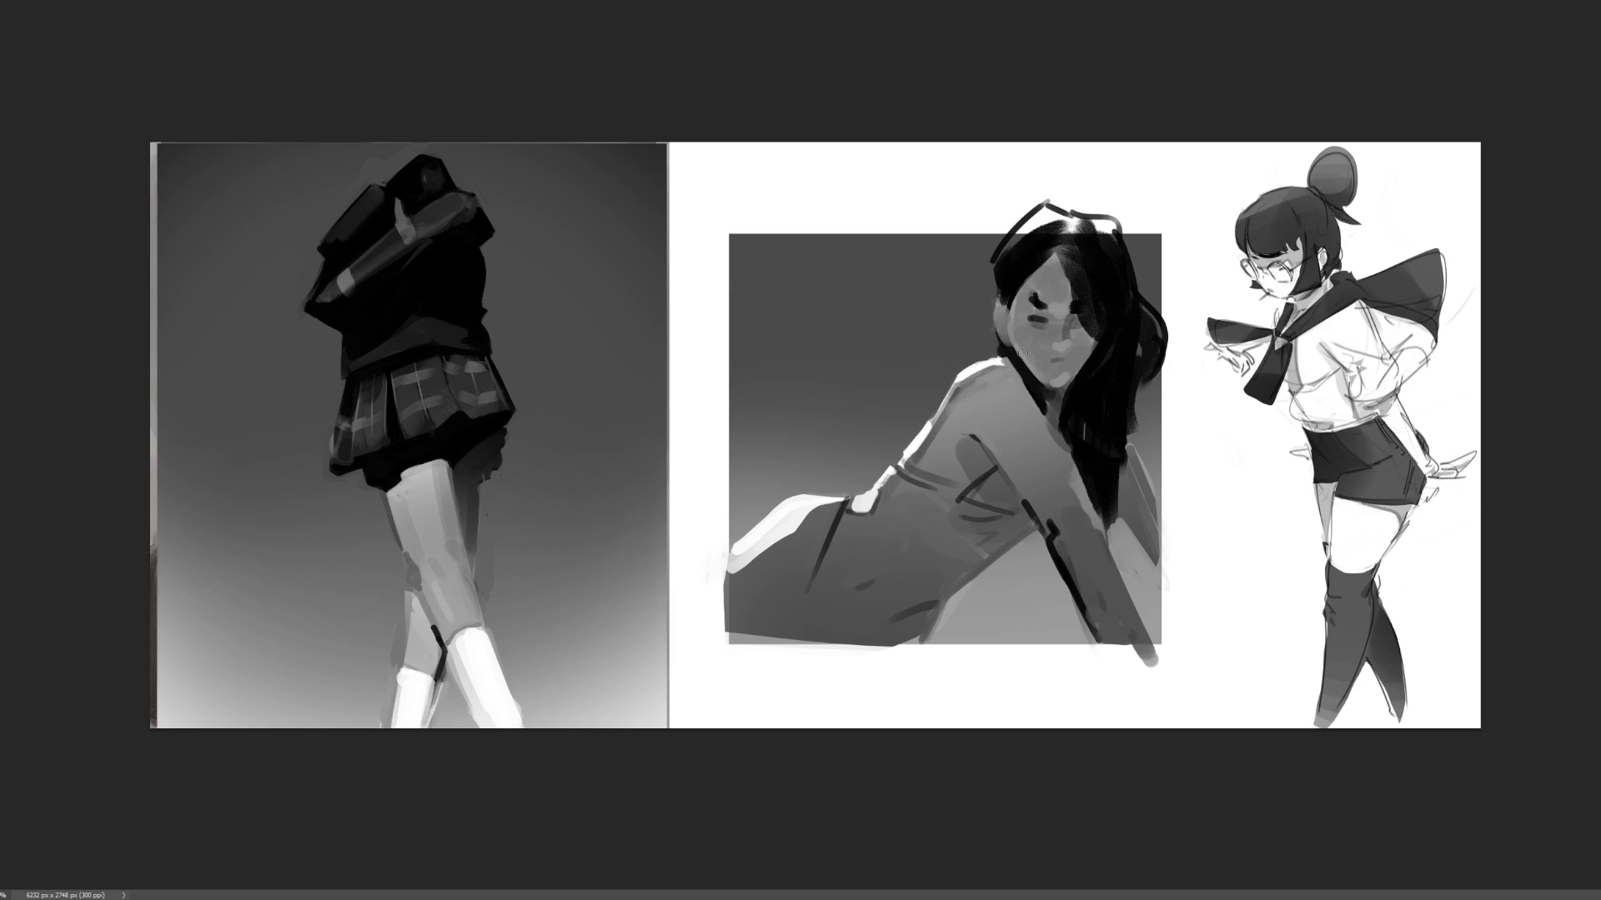
key("bracketright")
key("bracketright")
key("bracketright")
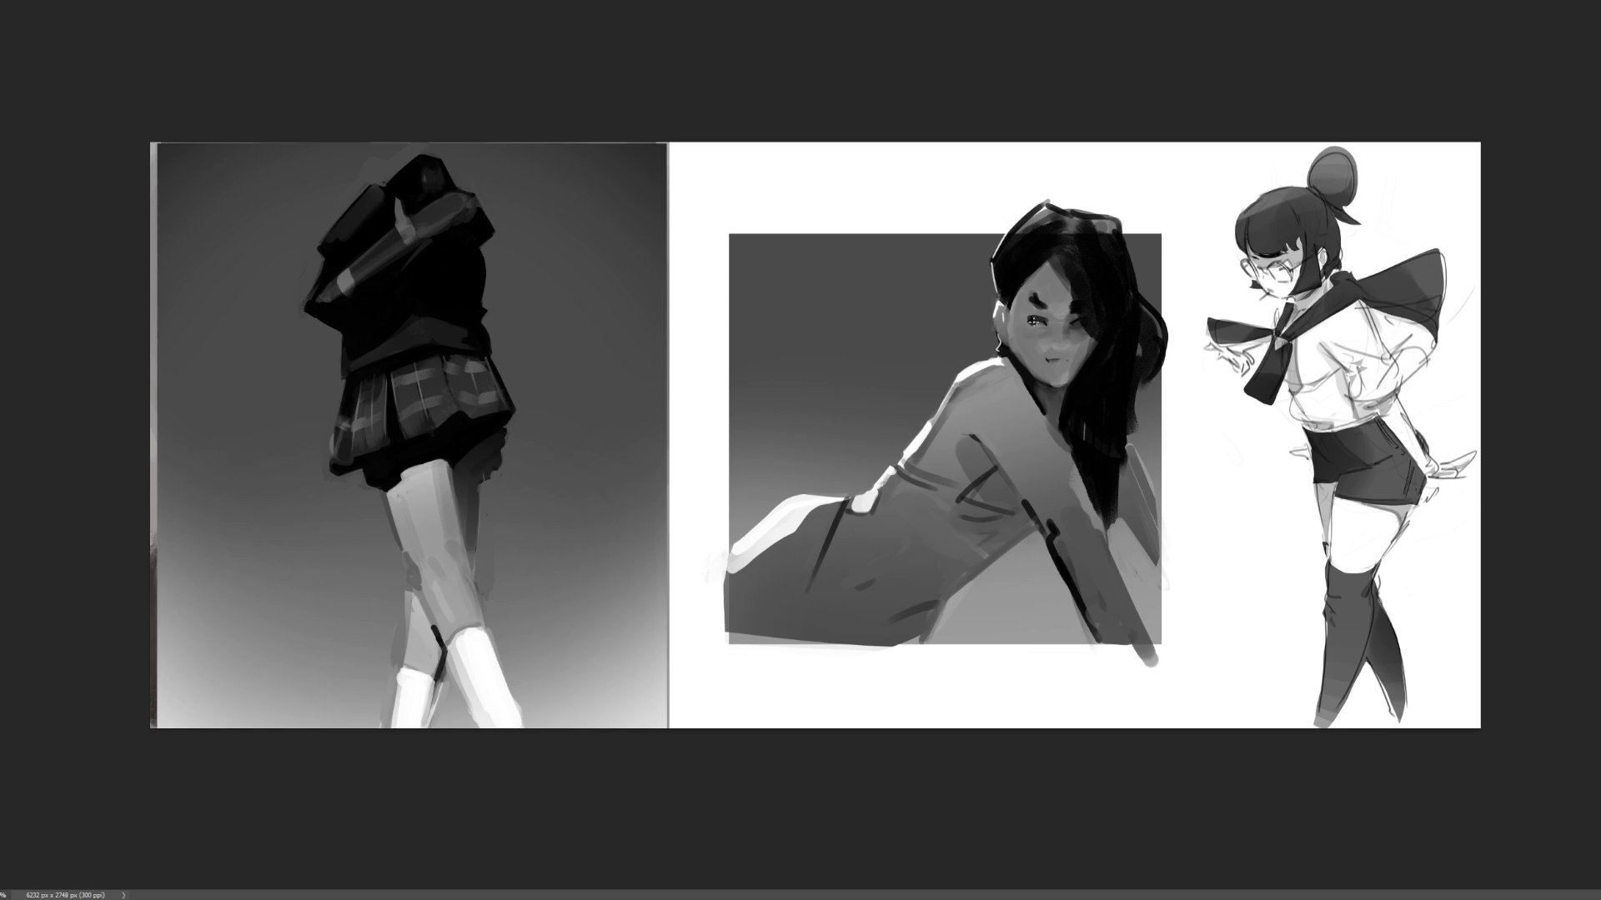
- Define the eye with dark marks, lighten part of the left eyebrow, and sample face tones
left_click_drag(1048, 320, 1038, 325)
left_click_drag(1045, 300, 1022, 299)
left_click(1047, 317, "alt")
left_click(1057, 314, "alt")
- Dab a light tone on the torso, paint over it darker, then add a thin light chest curve
key("bracketleft")
key("bracketleft")
key("bracketleft")
key("bracketright")
key("bracketright")
key("bracketright")
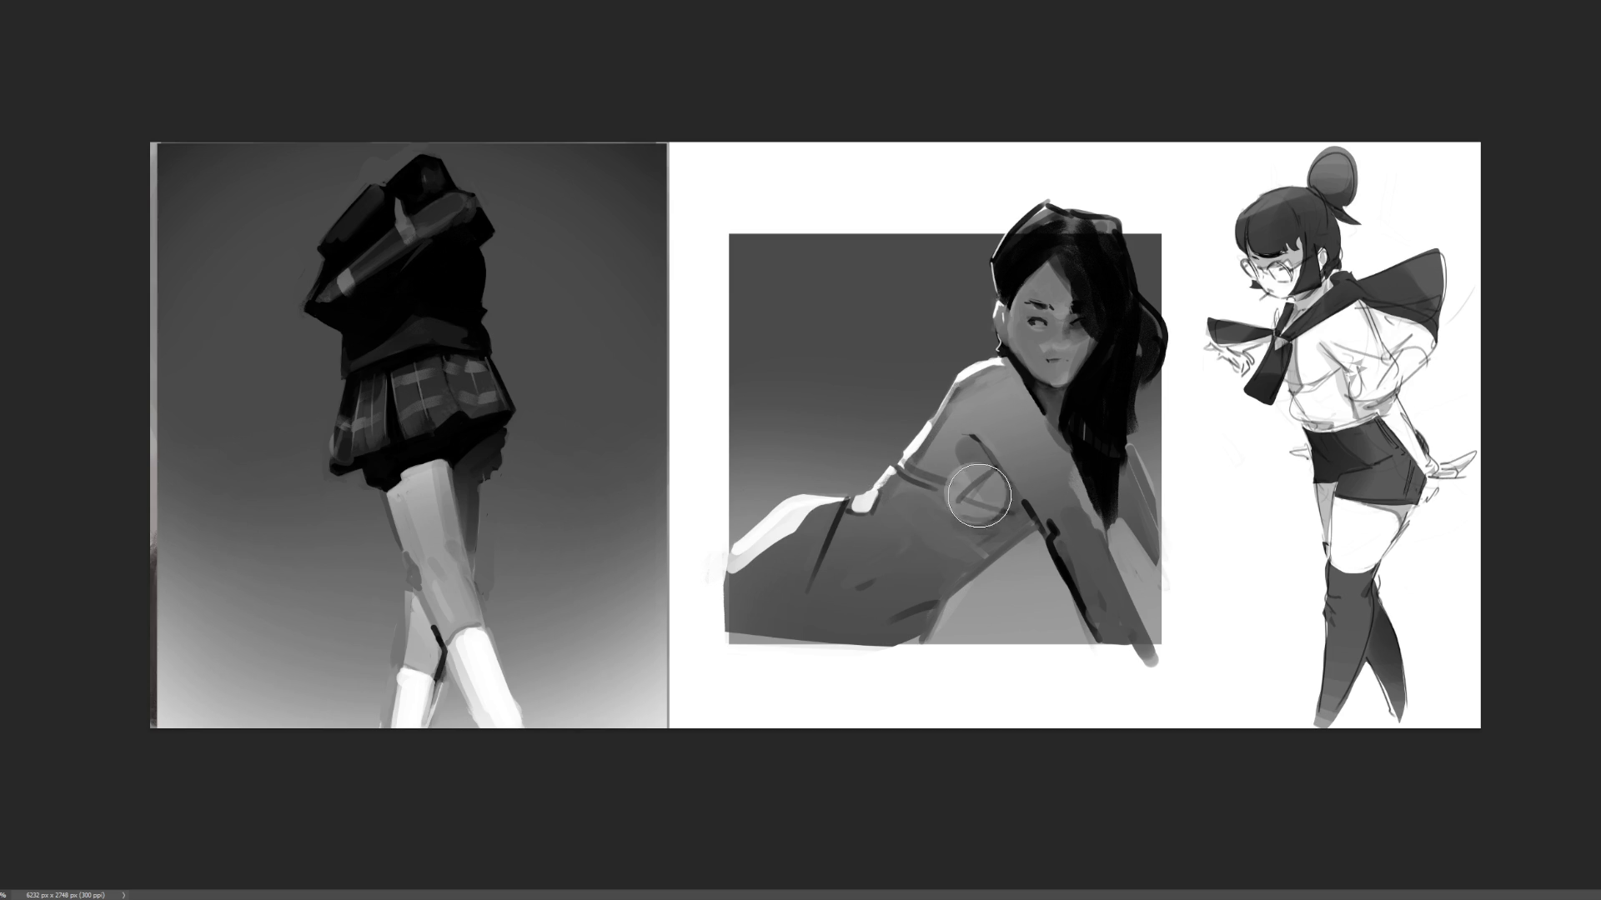
left_click(976, 489)
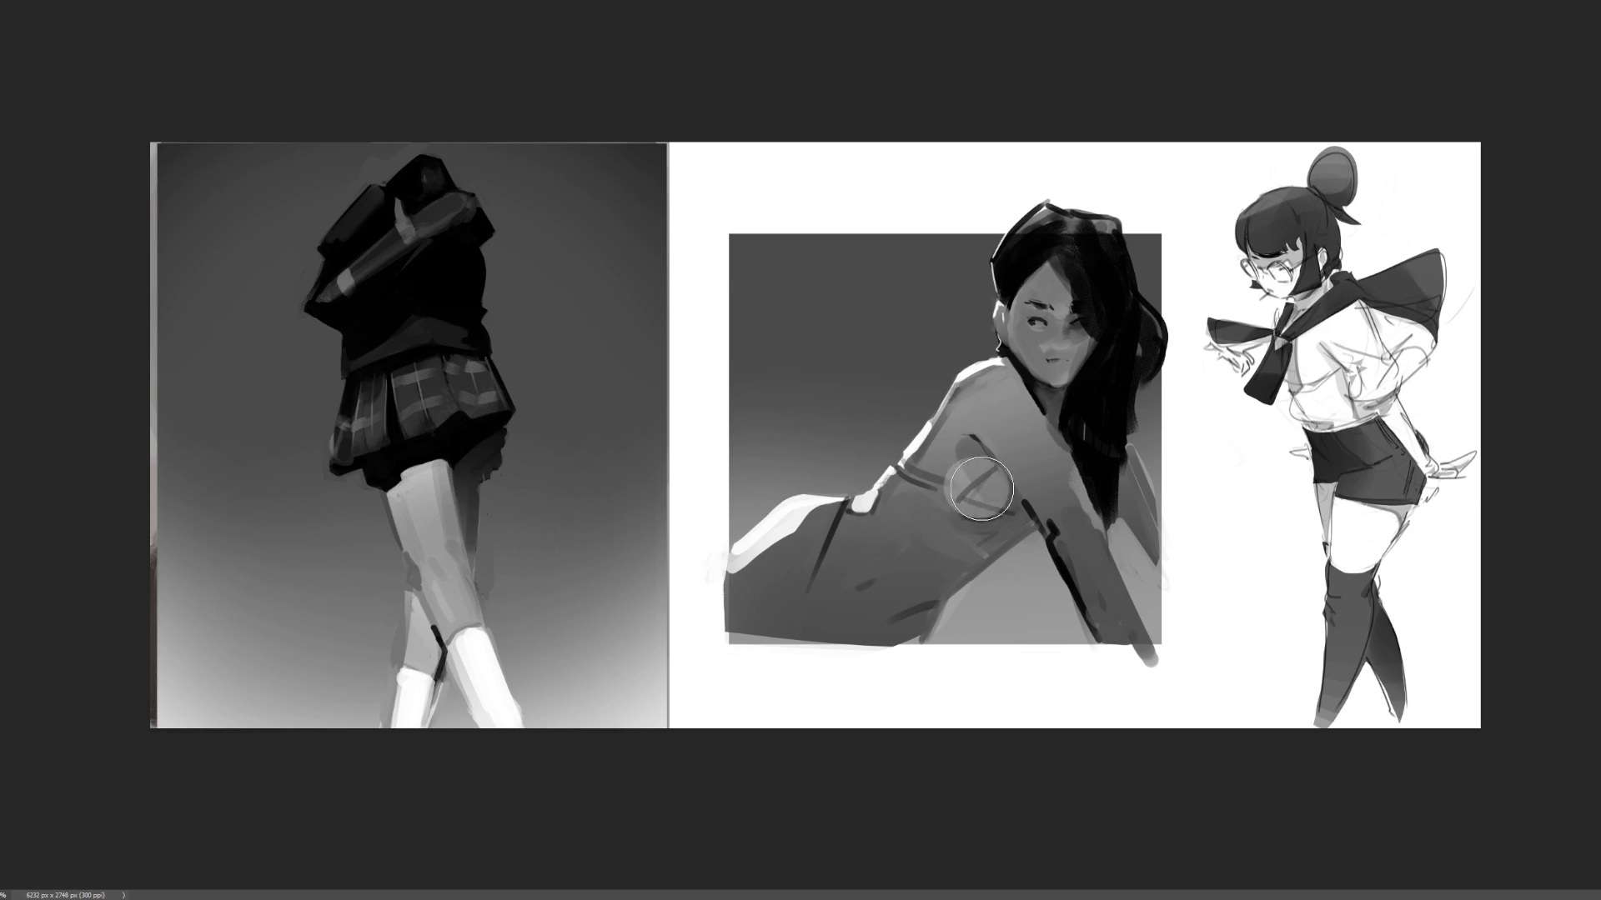
key("bracketright")
key("bracketright")
key("bracketright")
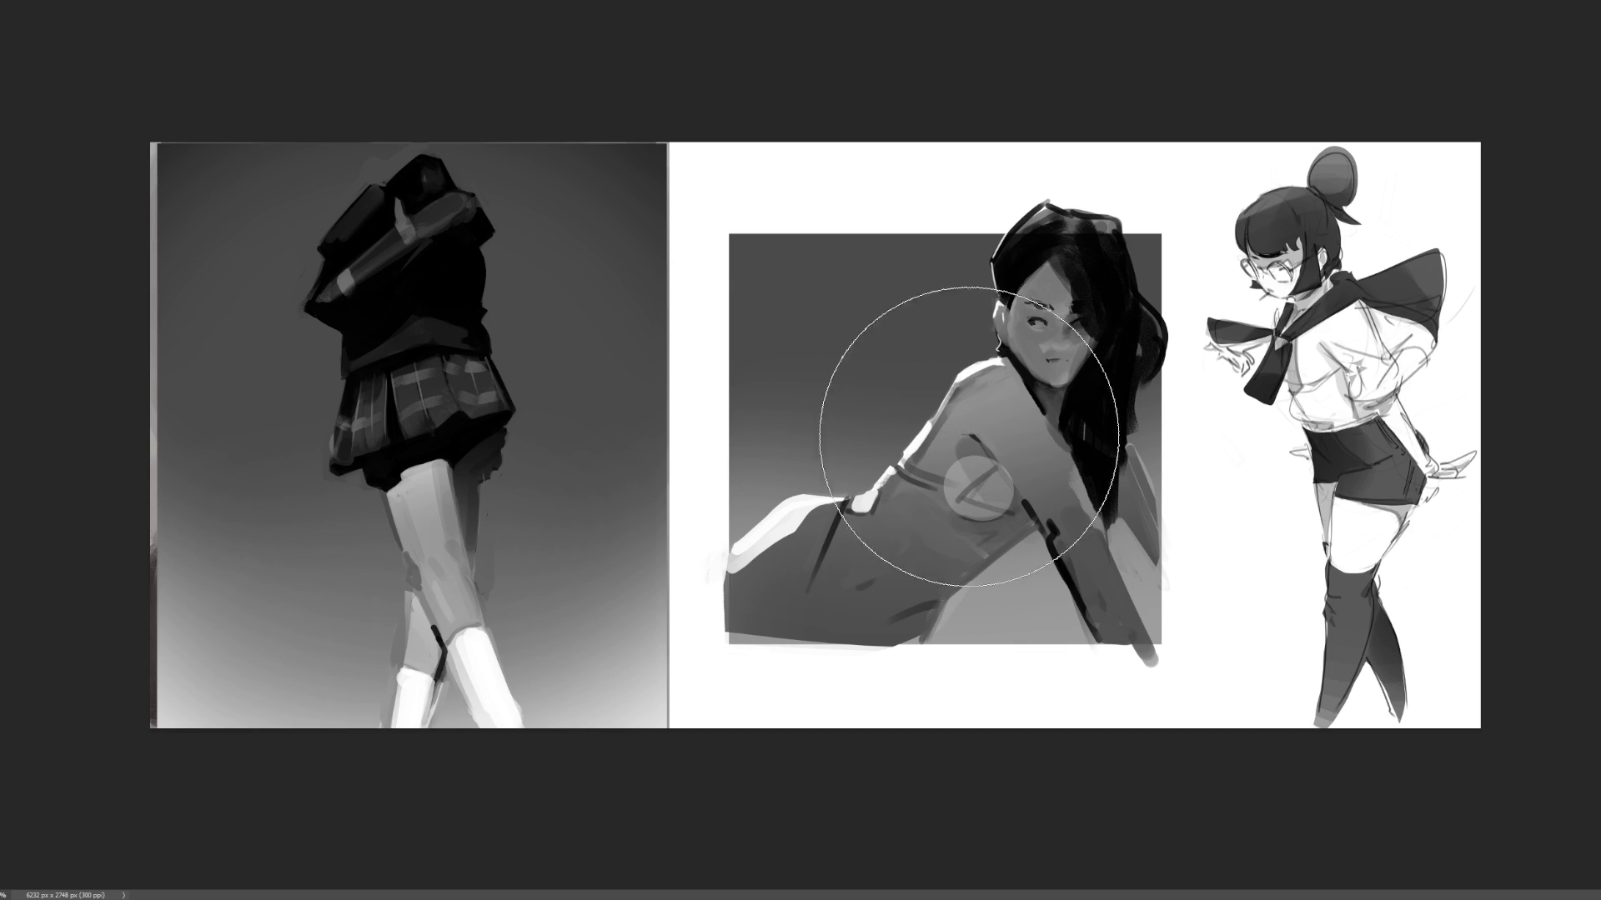
key("bracketleft")
key("bracketleft")
key("bracketleft")
left_click_drag(992, 492, 967, 459)
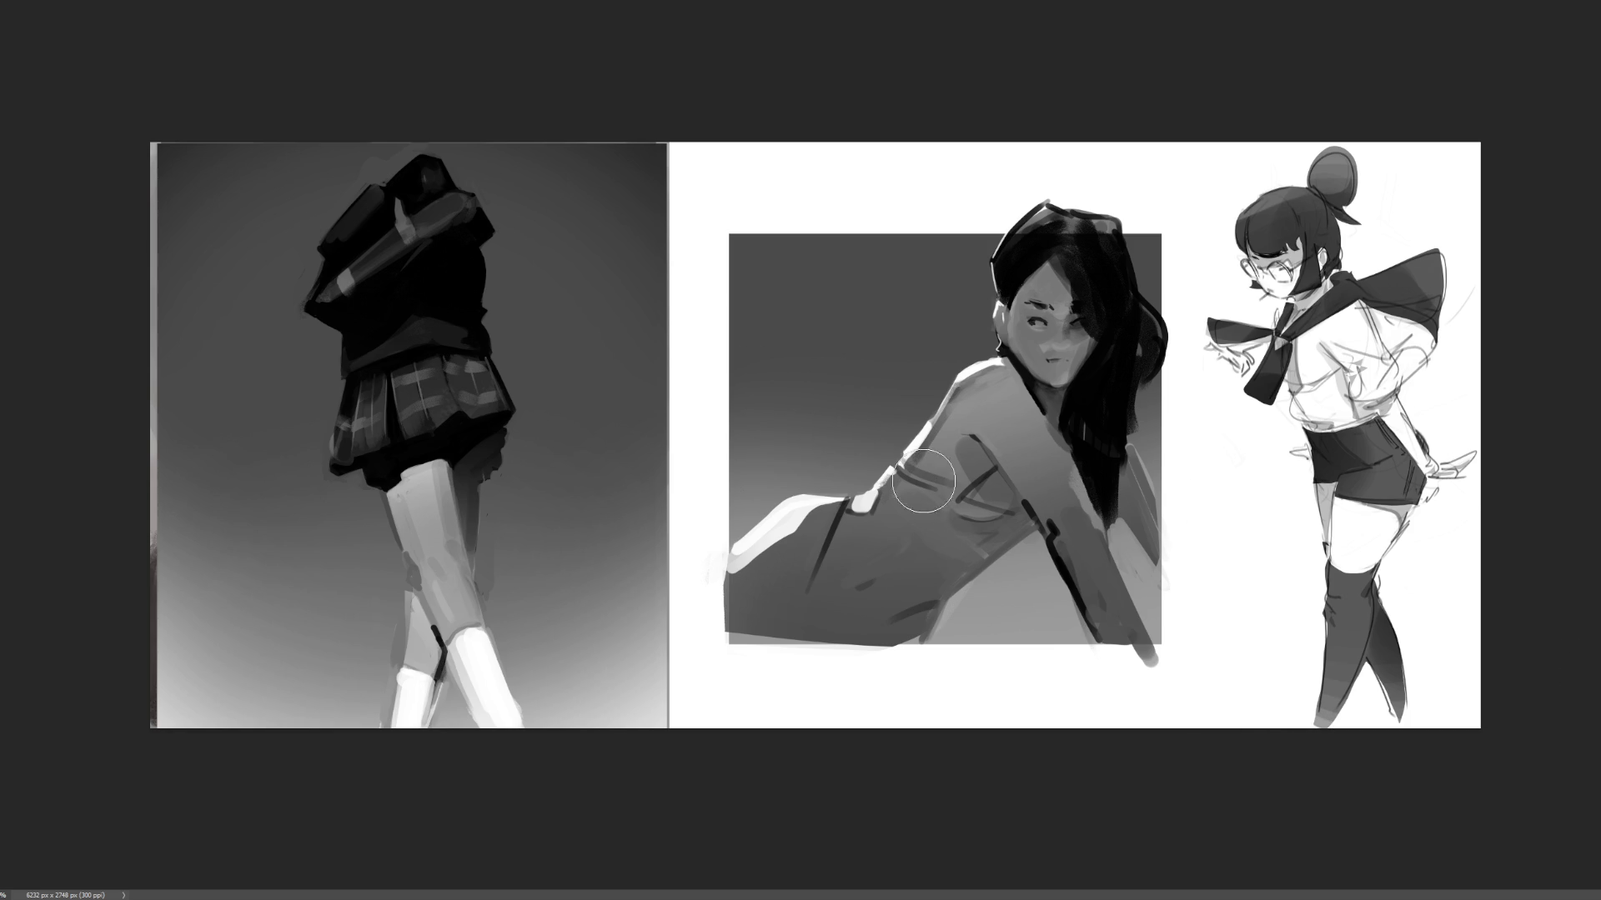
key("bracketleft")
key("bracketleft")
key("bracketleft")
mouse_move(950, 515)
left_mouse_down()
mouse_move(1031, 518)
mouse_move(965, 578)
left_mouse_up()
- Fill the triangular chest selection with dark tone, repaint the arm lighter grey, and deselect
key("b")
mouse_move(930, 511)
left_mouse_down()
mouse_move(1174, 503)
mouse_move(1103, 518)
mouse_move(947, 602)
left_mouse_up()
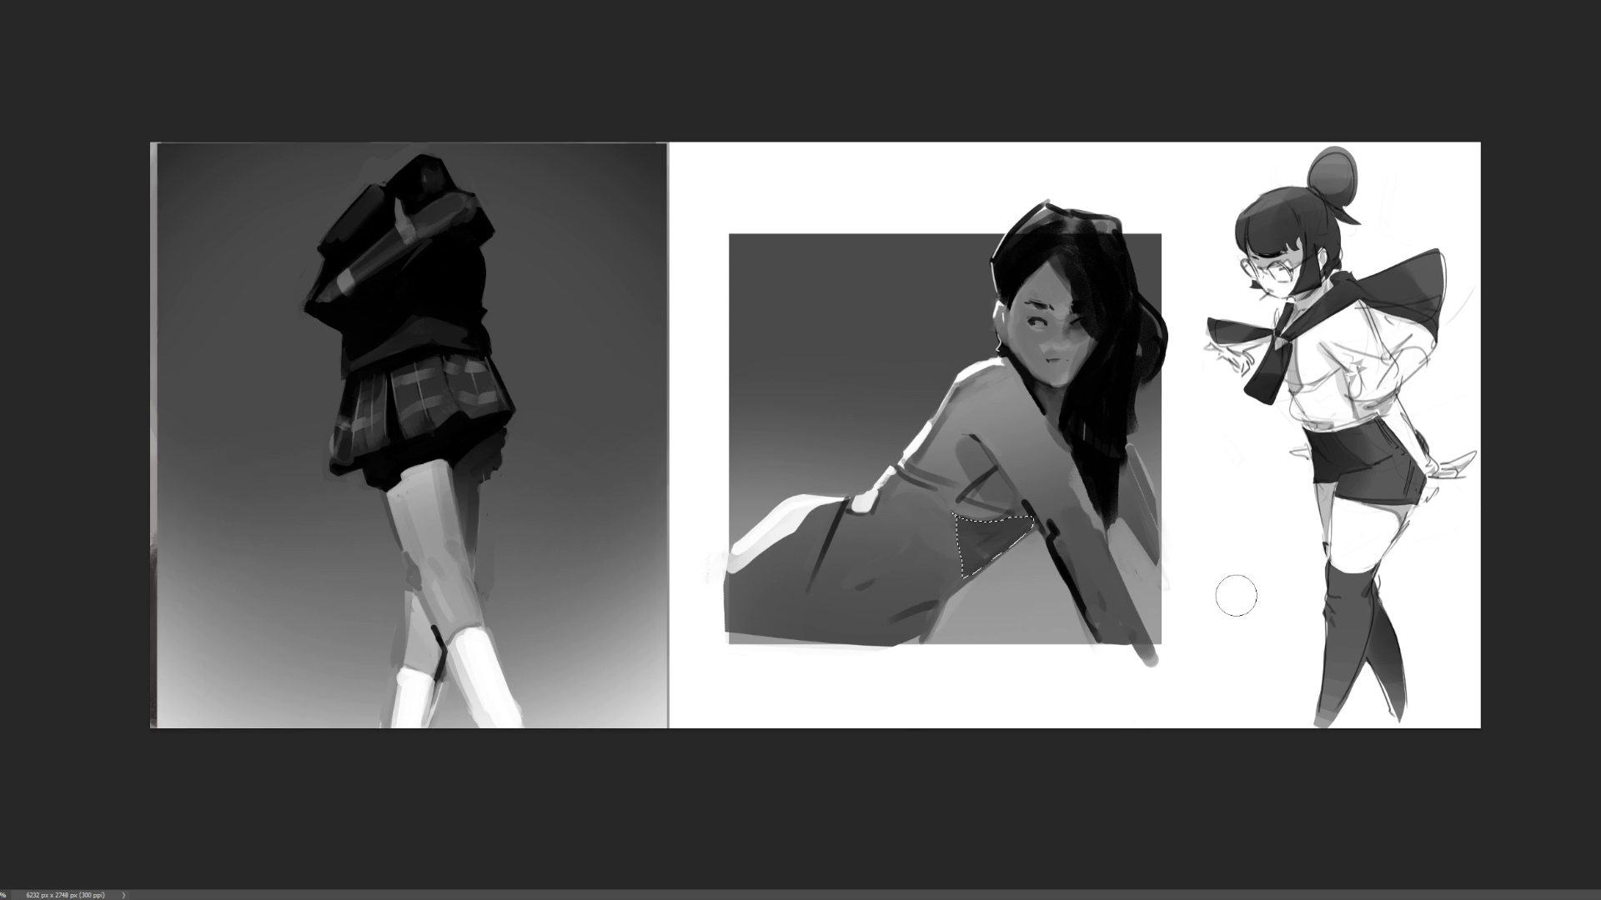
key("bracketright")
key("bracketright")
key("bracketright")
mouse_move(1057, 603)
left_mouse_down()
mouse_move(1001, 643)
mouse_move(1143, 572)
mouse_move(1090, 625)
mouse_move(908, 656)
left_mouse_up()
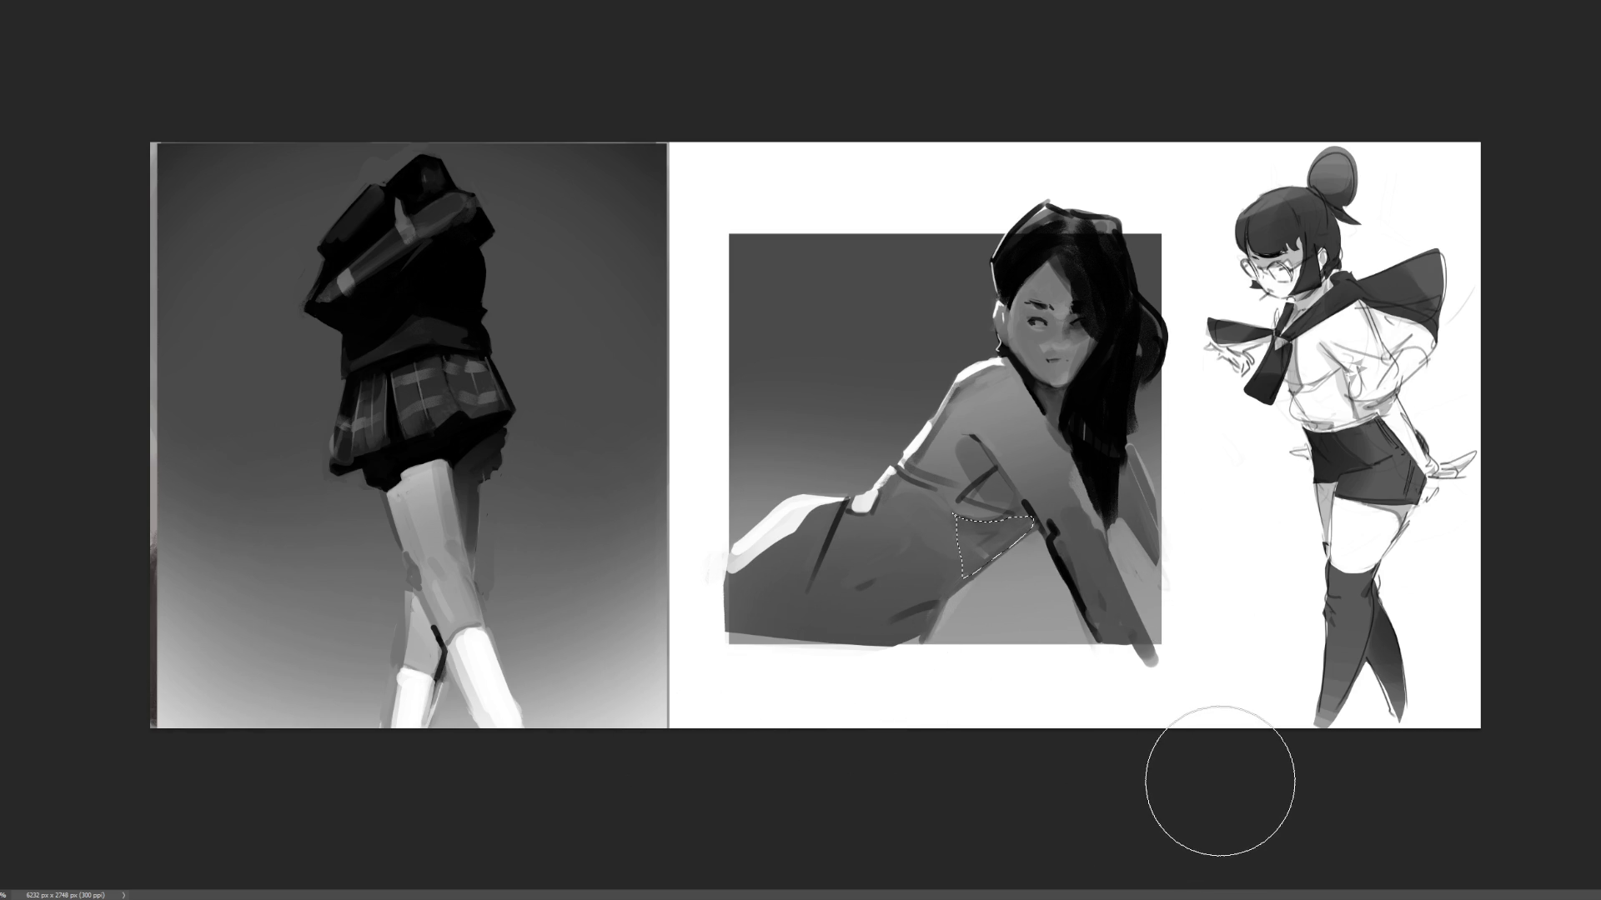
key("ctrl+d")
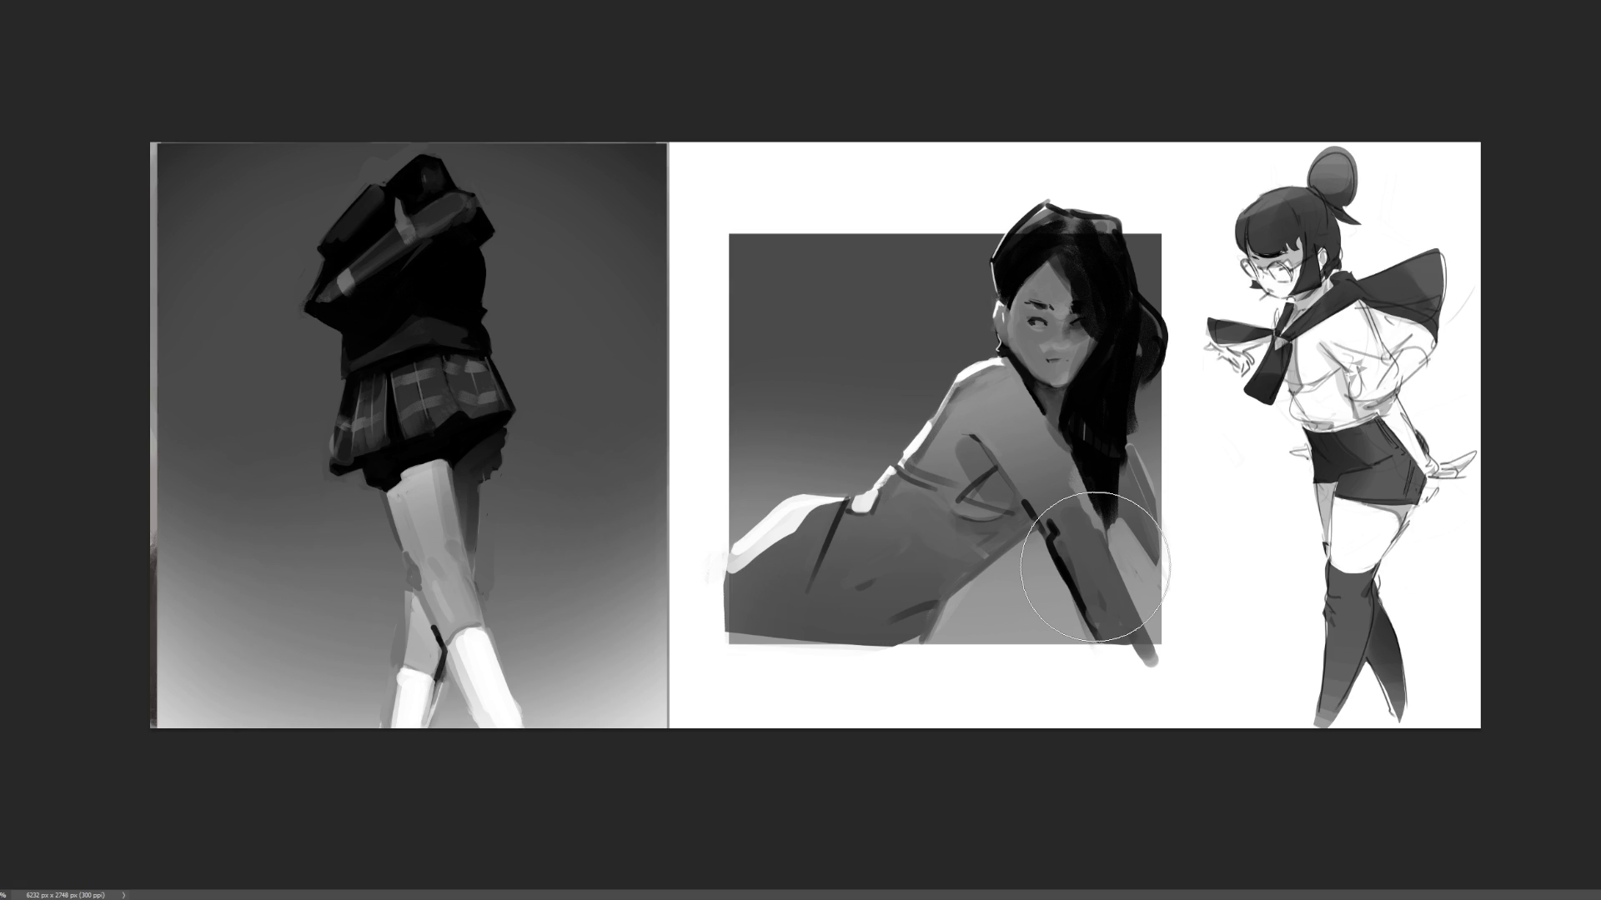
key("bracketleft")
key("bracketleft")
key("bracketleft")
key("bracketleft")
key("bracketleft")
key("bracketleft")
- Extend the dark torso contour, add shading along the lower torso, and darken the lower-left hip
key("bracketright")
left_click_drag(807, 529, 792, 605)
key("bracketright")
key("ctrl+z")
left_click_drag(832, 521, 808, 587)
left_click_drag(873, 592, 927, 627)
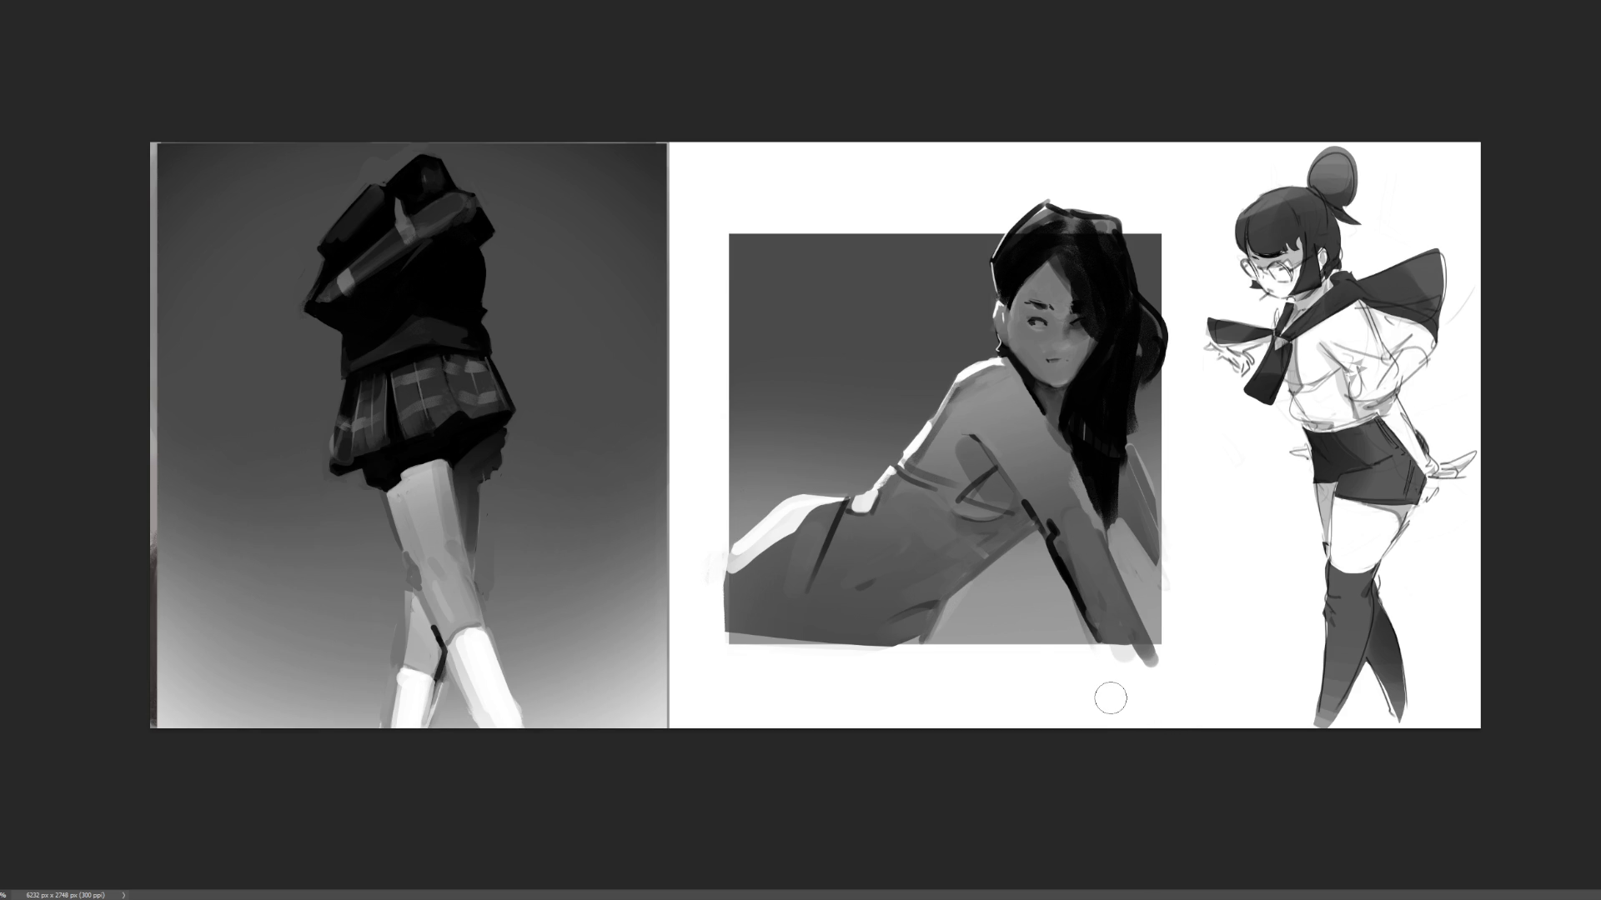
mouse_move(795, 571)
left_mouse_down()
mouse_move(734, 596)
mouse_move(761, 611)
mouse_move(721, 627)
mouse_move(761, 614)
mouse_move(719, 626)
left_mouse_up()
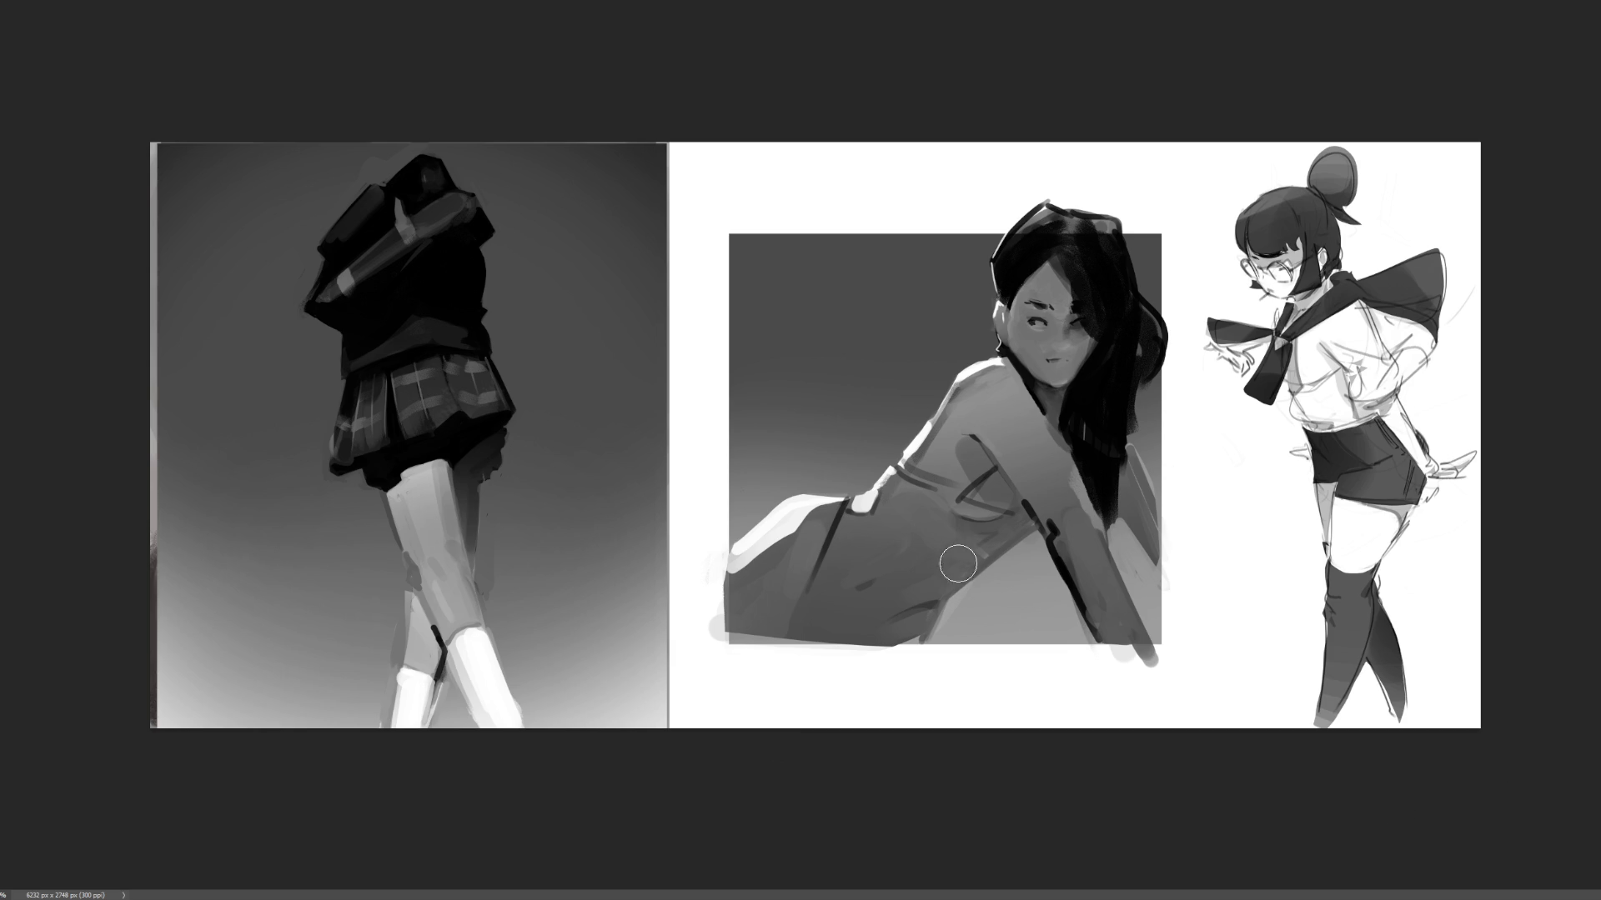
- Darken and reshape the arm with lighter strokes, then reshape the shoulder contour
key("bracketright")
key("bracketright")
key("bracketright")
left_click_drag(1052, 521, 1052, 471)
left_click_drag(1029, 481, 973, 450)
key("bracketright")
key("bracketright")
key("bracketright")
mouse_move(932, 418)
left_mouse_down()
mouse_move(904, 460)
mouse_move(913, 475)
mouse_move(1004, 492)
mouse_move(994, 501)
mouse_move(1004, 461)
left_mouse_up()
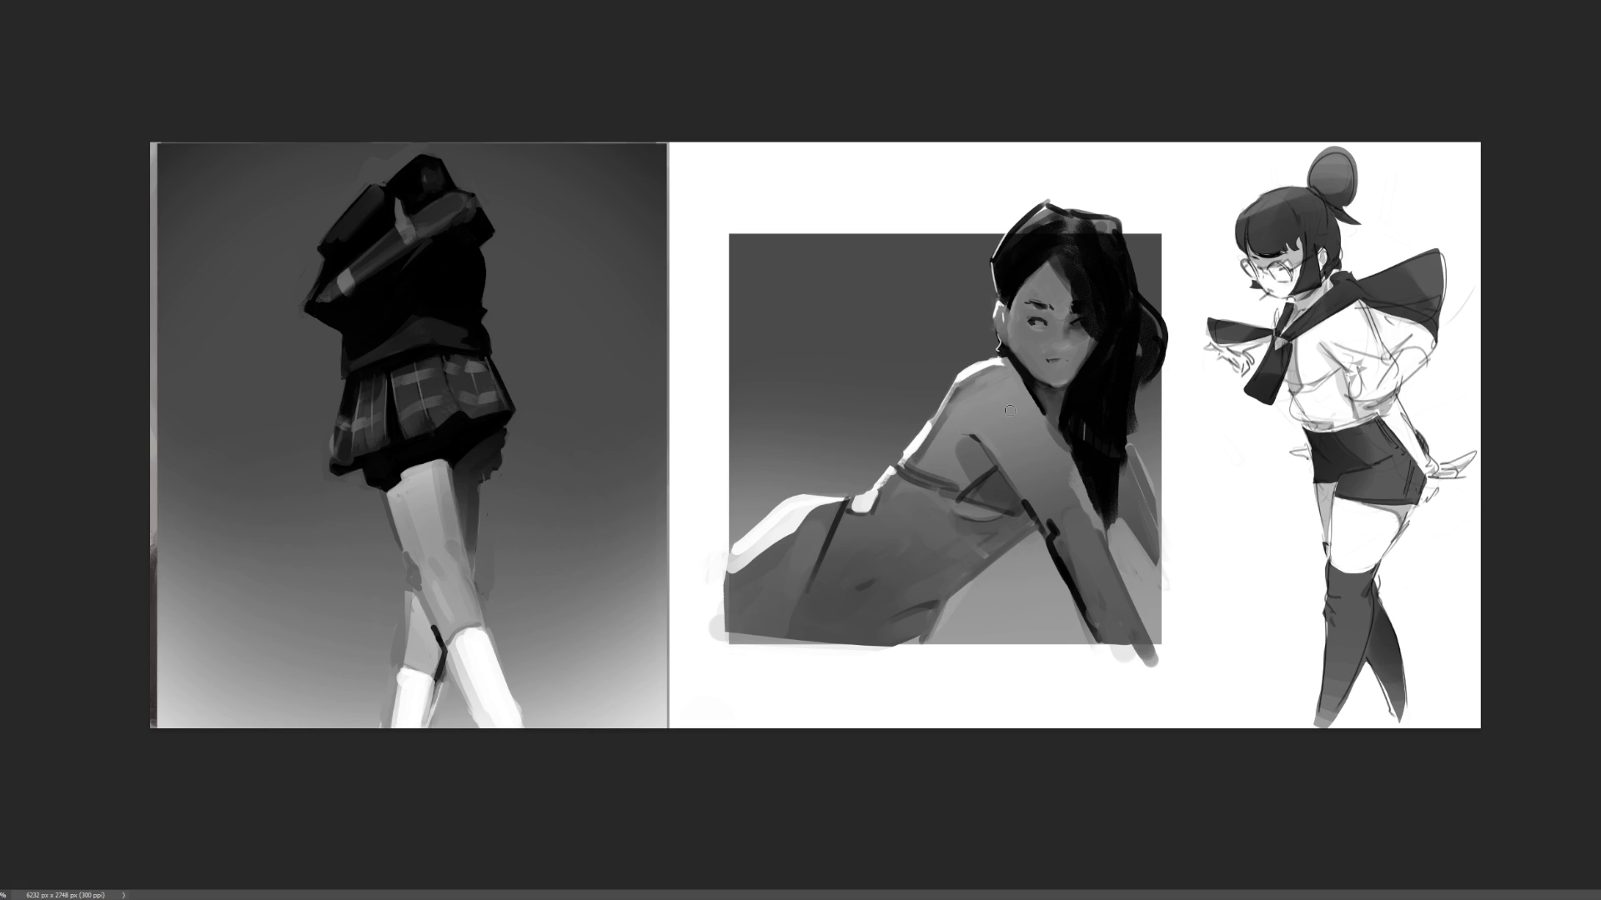
- Paint the dark side line, shape the waist tie with short strokes, and draw the hip tie arch
left_click_drag(838, 503, 800, 593)
left_click_drag(842, 500, 833, 506)
key("ctrl+z")
mouse_move(840, 498)
left_mouse_down()
mouse_move(812, 508)
mouse_move(846, 505)
mouse_move(825, 525)
left_mouse_up()
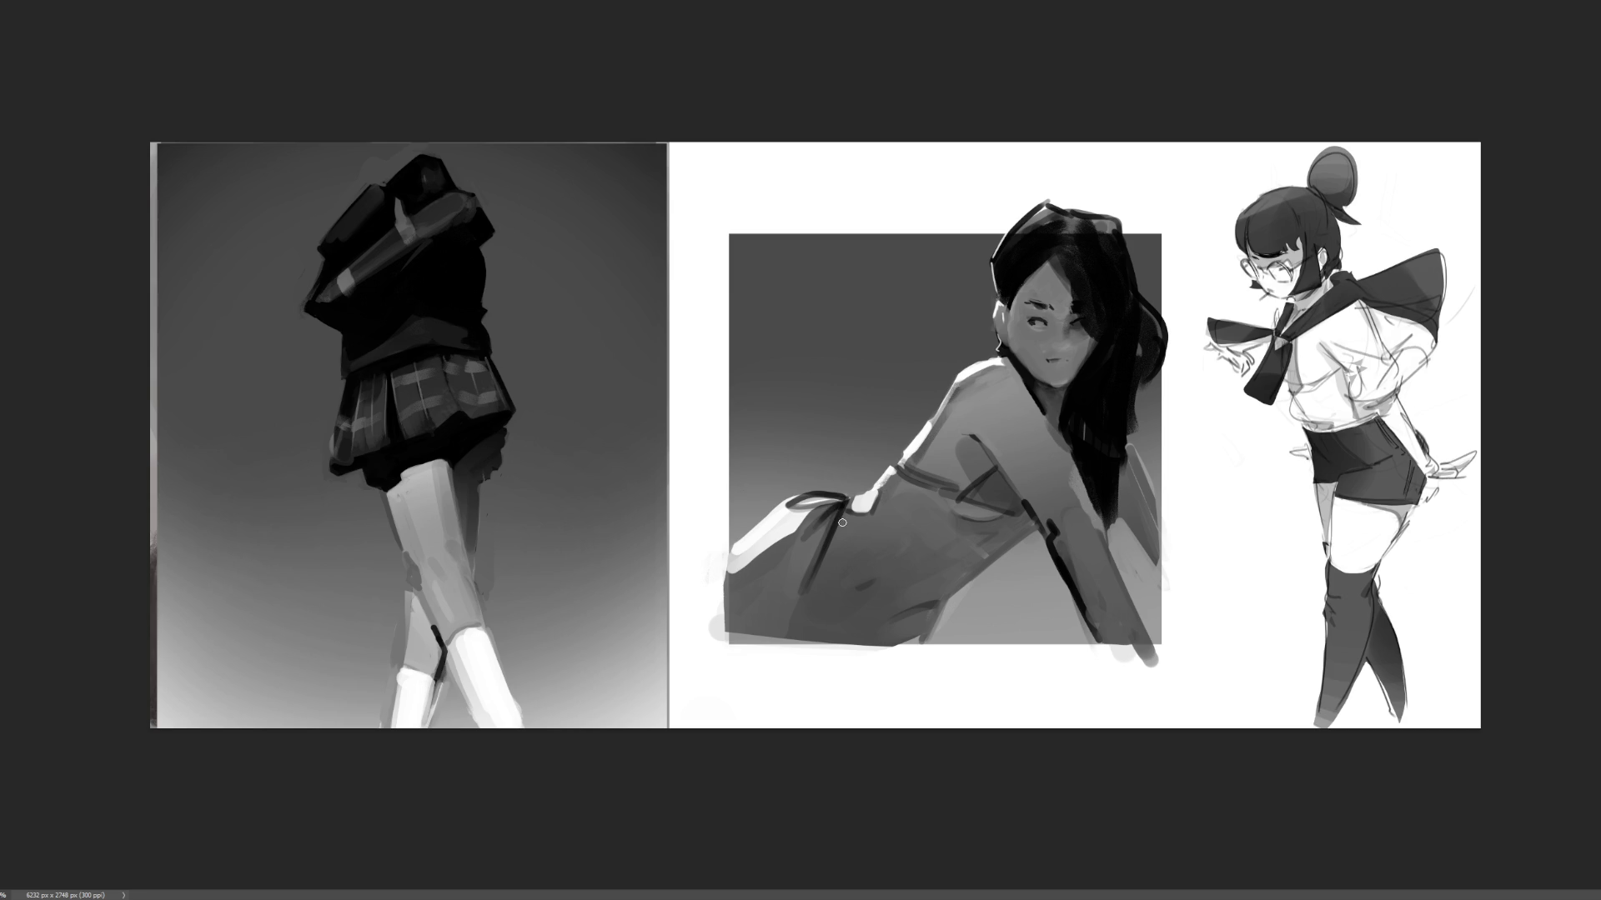
left_click_drag(846, 502, 832, 564)
left_click_drag(846, 500, 875, 509)
mouse_move(930, 603)
left_mouse_down()
mouse_move(915, 640)
mouse_move(952, 650)
mouse_move(967, 624)
left_mouse_up()
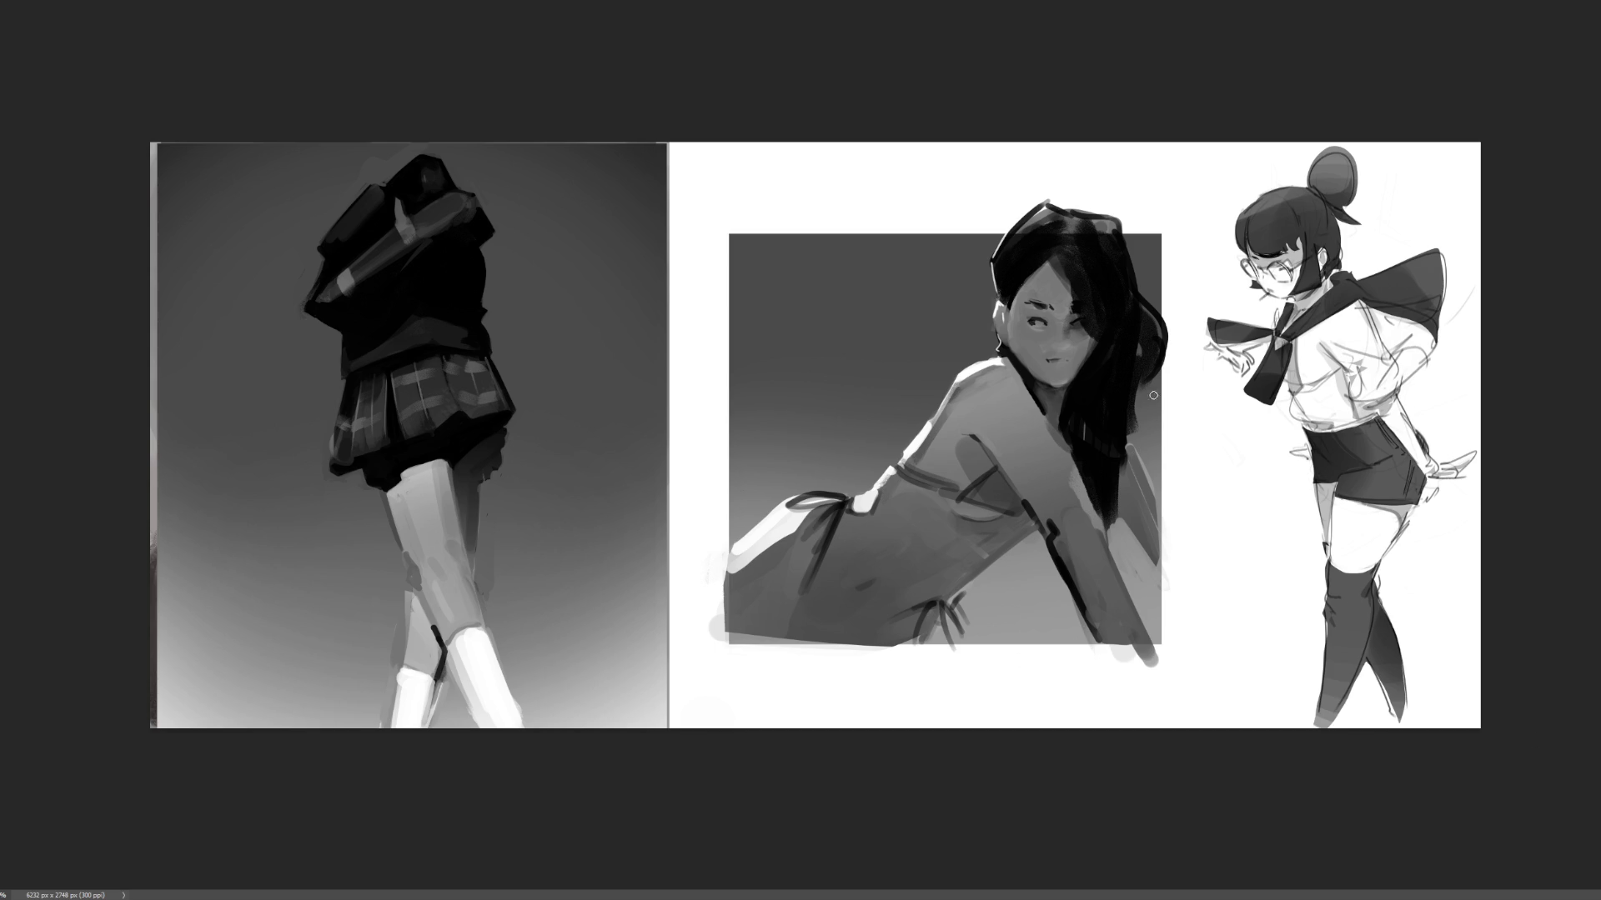
- Darken the hair's right edge and the strands lower down
left_click_drag(1137, 409, 1139, 440)
left_click_drag(1142, 377, 1145, 398)
mouse_move(1122, 467)
left_mouse_down()
mouse_move(1122, 571)
mouse_move(1127, 542)
left_mouse_up()
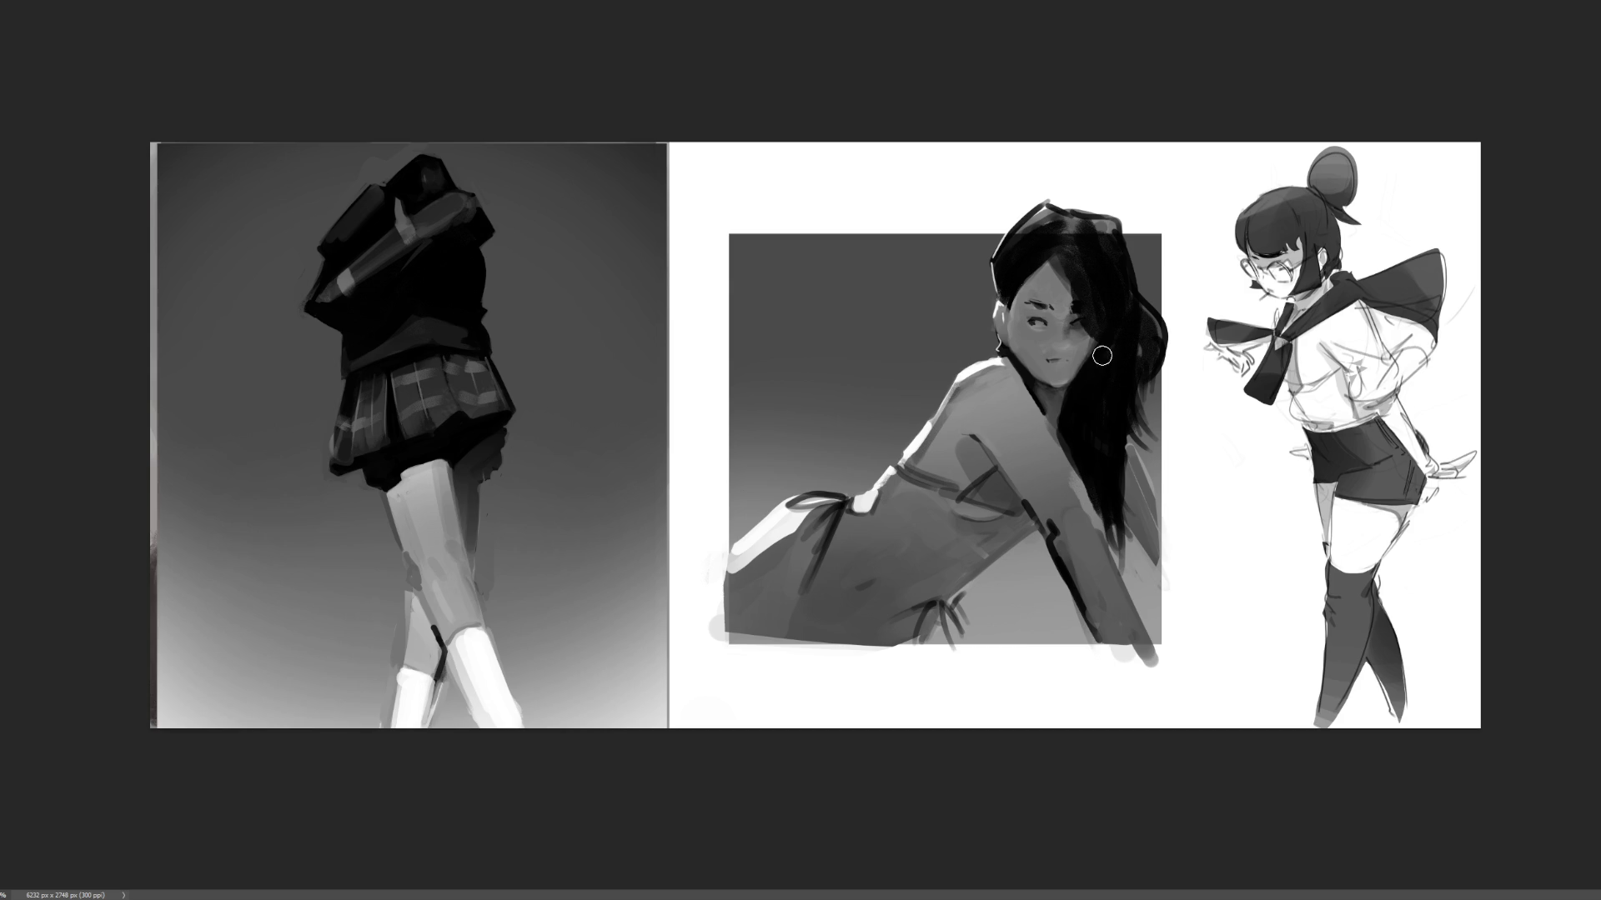
- Darken the hair beside the face, extend the hair down its right side, and darken the arm
key("bracketright")
key("bracketright")
key("bracketright")
mouse_move(1079, 350)
left_mouse_down()
mouse_move(1072, 278)
mouse_move(1033, 364)
left_mouse_up()
left_click_drag(1046, 250, 1075, 392)
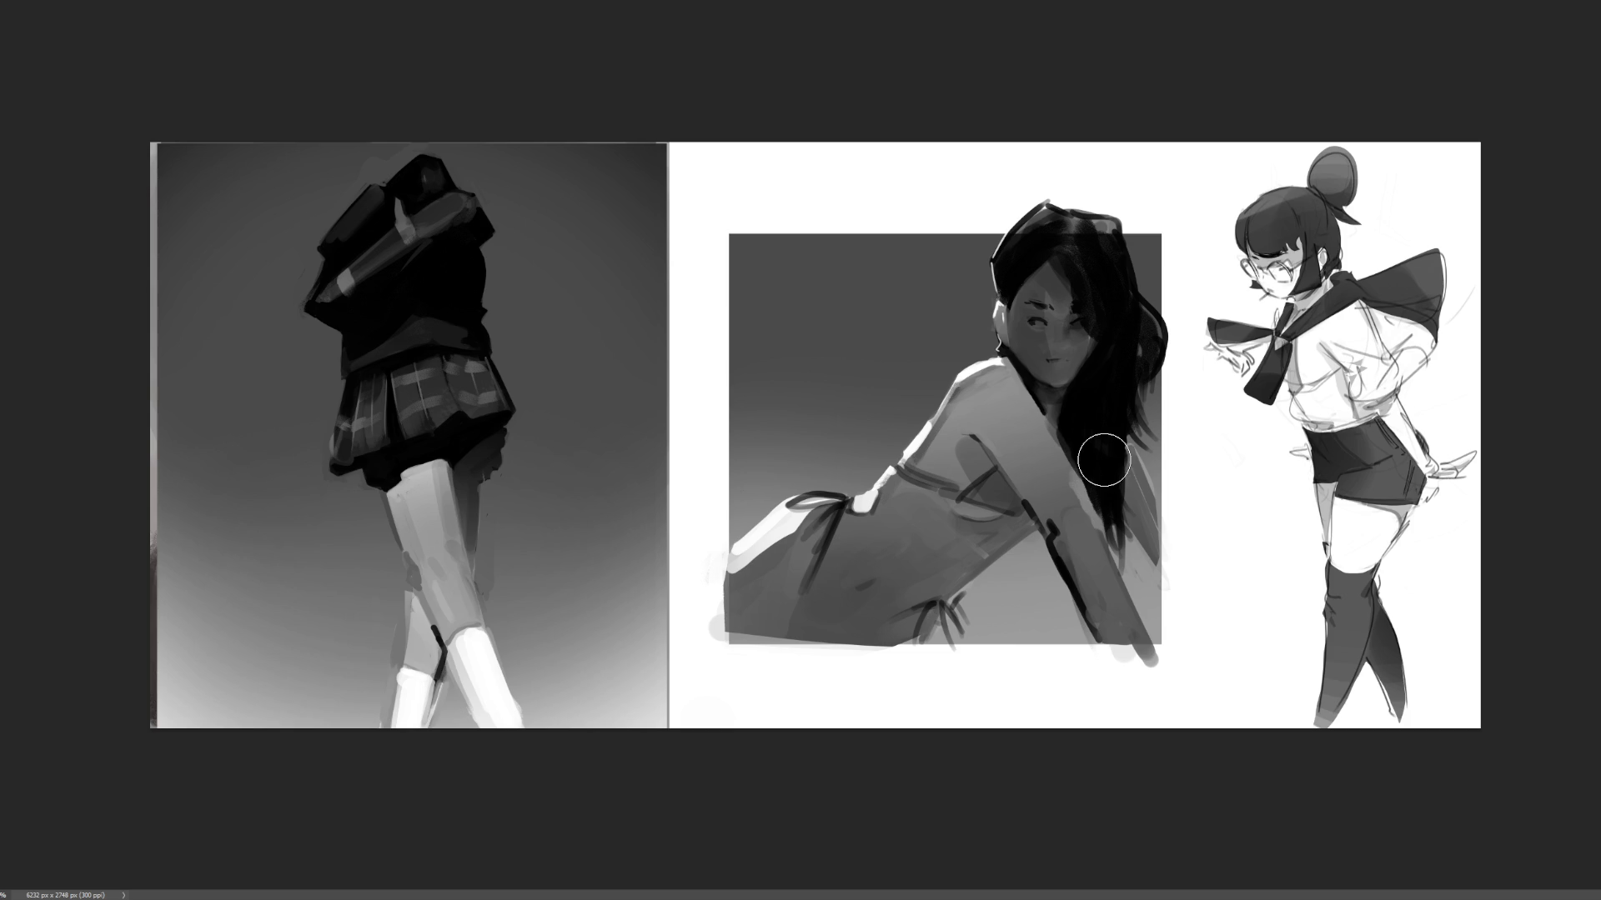
key("ctrl+z")
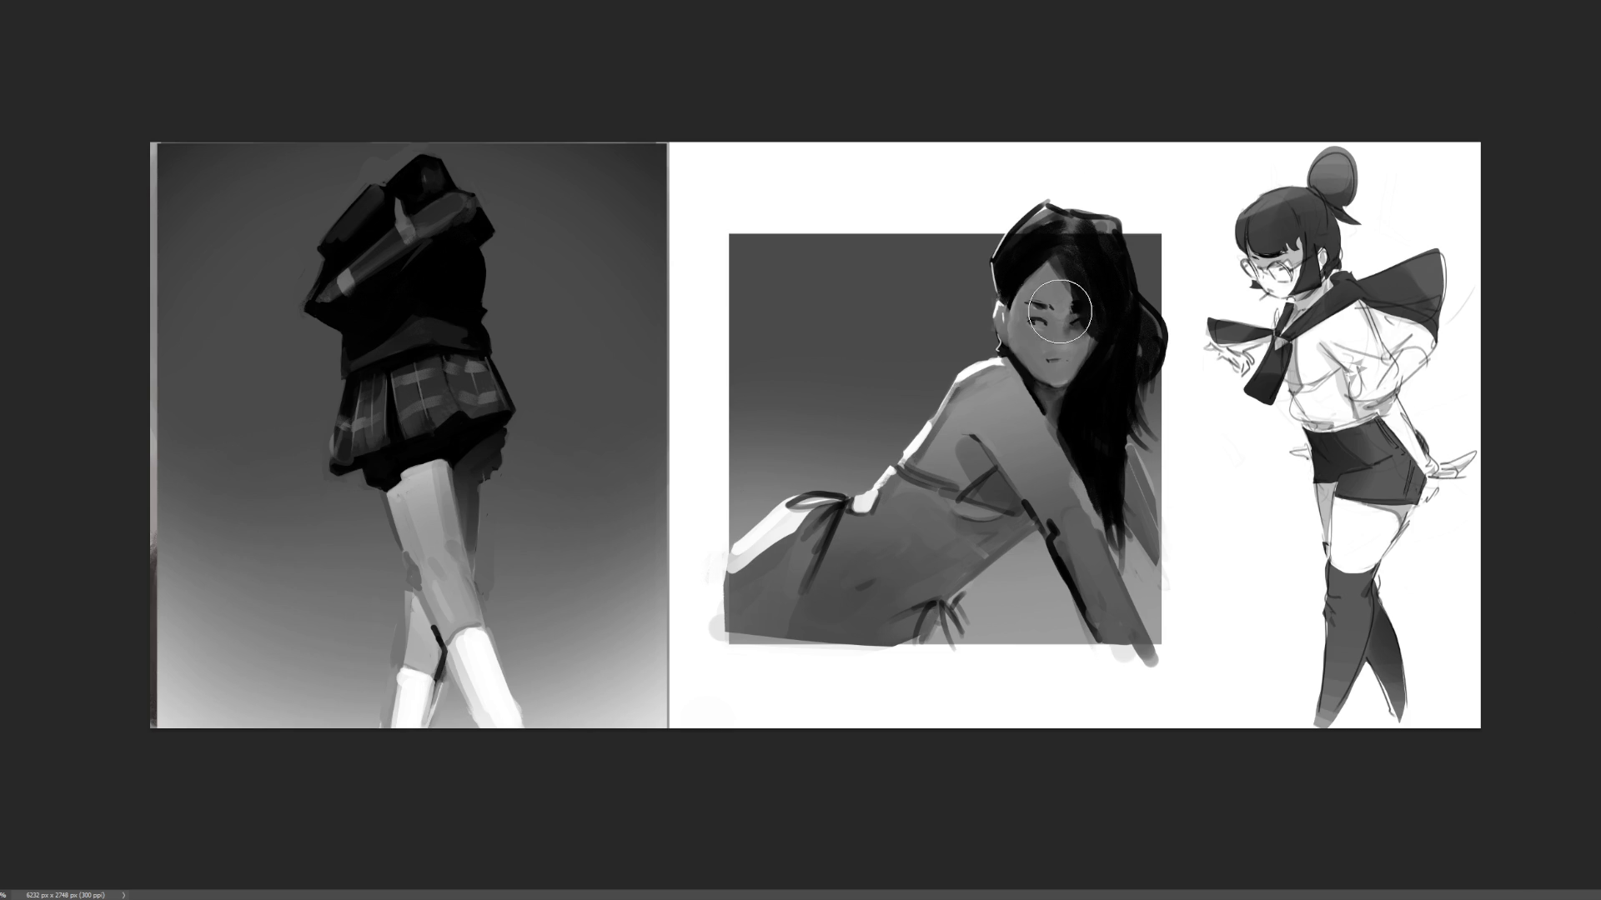
mouse_move(1057, 315)
left_mouse_down()
mouse_move(1042, 284)
mouse_move(1038, 313)
mouse_move(1034, 275)
mouse_move(1004, 329)
mouse_move(1047, 267)
mouse_move(1038, 350)
mouse_move(1060, 295)
mouse_move(1063, 392)
mouse_move(1110, 330)
left_mouse_up()
key("[")
key("[")
key("[")
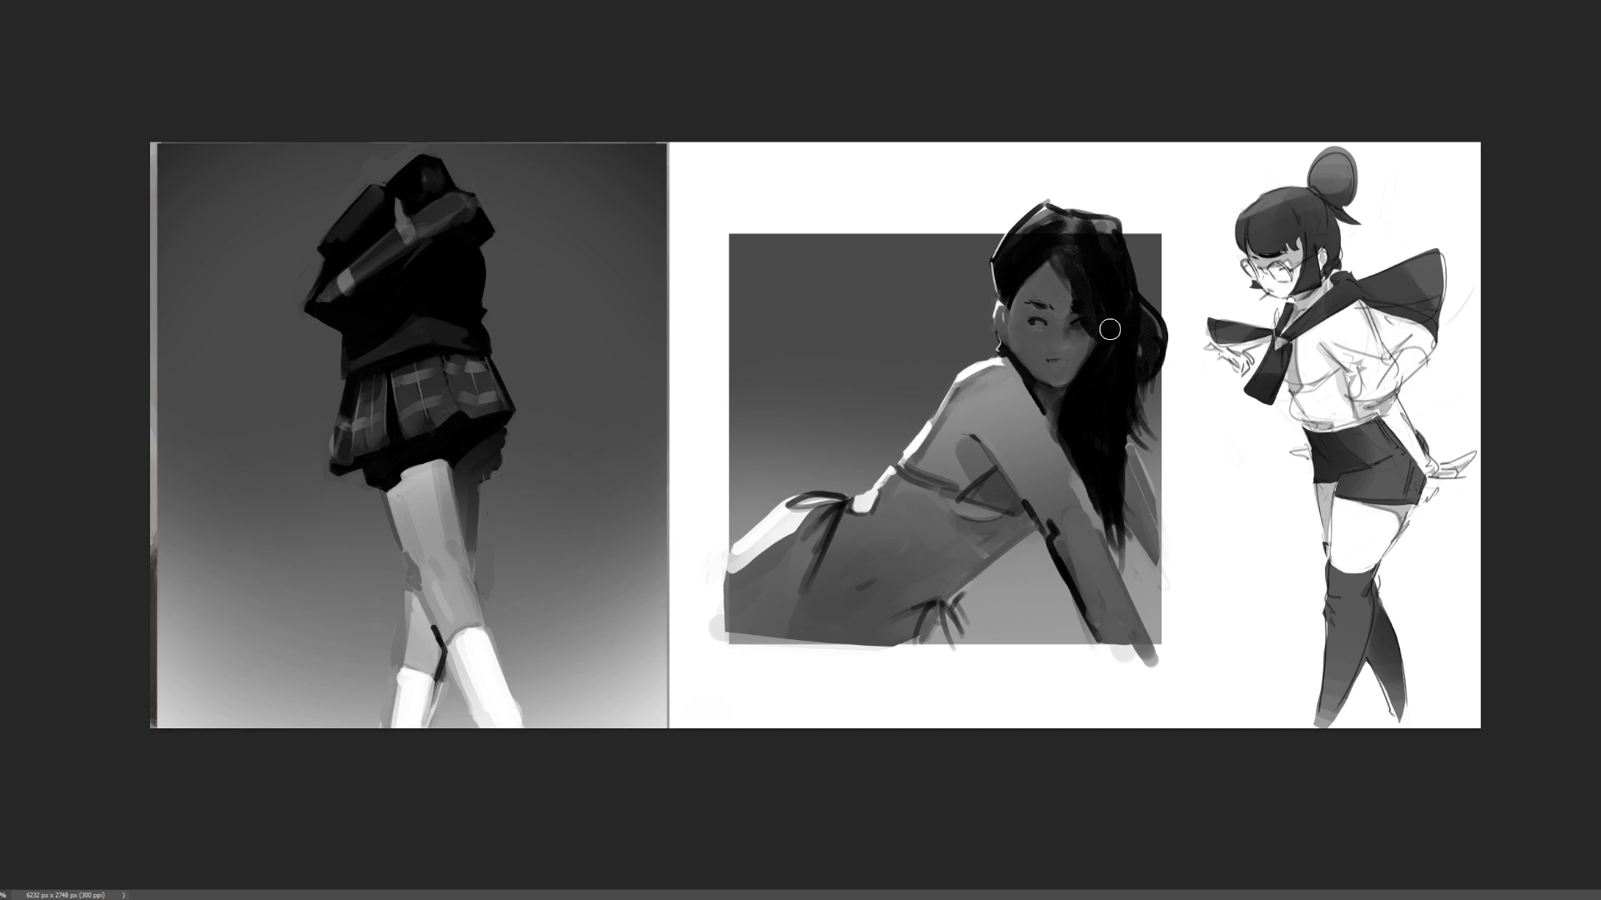
mouse_move(1129, 468)
left_mouse_down()
mouse_move(1171, 554)
mouse_move(1109, 456)
mouse_move(1198, 538)
mouse_move(1179, 471)
mouse_move(1175, 607)
left_mouse_up()
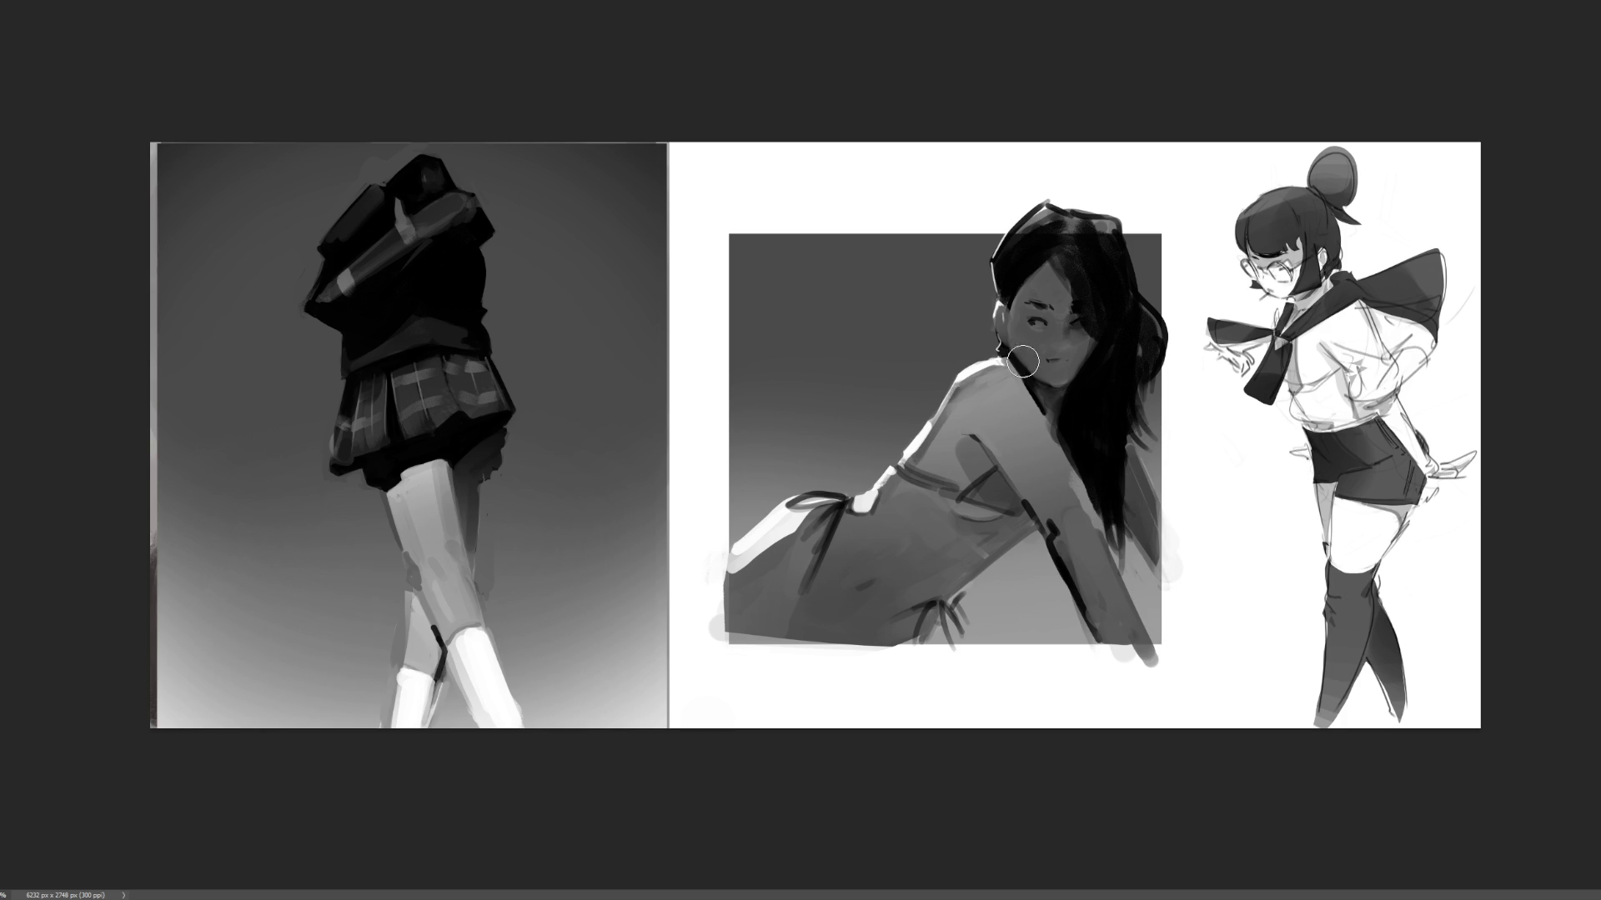
mouse_move(1013, 371)
left_mouse_down()
mouse_move(1084, 500)
mouse_move(1126, 631)
mouse_move(1000, 413)
mouse_move(1100, 630)
mouse_move(984, 388)
mouse_move(1002, 435)
mouse_move(942, 488)
mouse_move(1009, 558)
mouse_move(946, 578)
mouse_move(909, 650)
mouse_move(961, 524)
mouse_move(936, 474)
mouse_move(834, 567)
mouse_move(850, 525)
mouse_move(734, 584)
mouse_move(838, 546)
mouse_move(750, 613)
mouse_move(863, 627)
left_mouse_up()
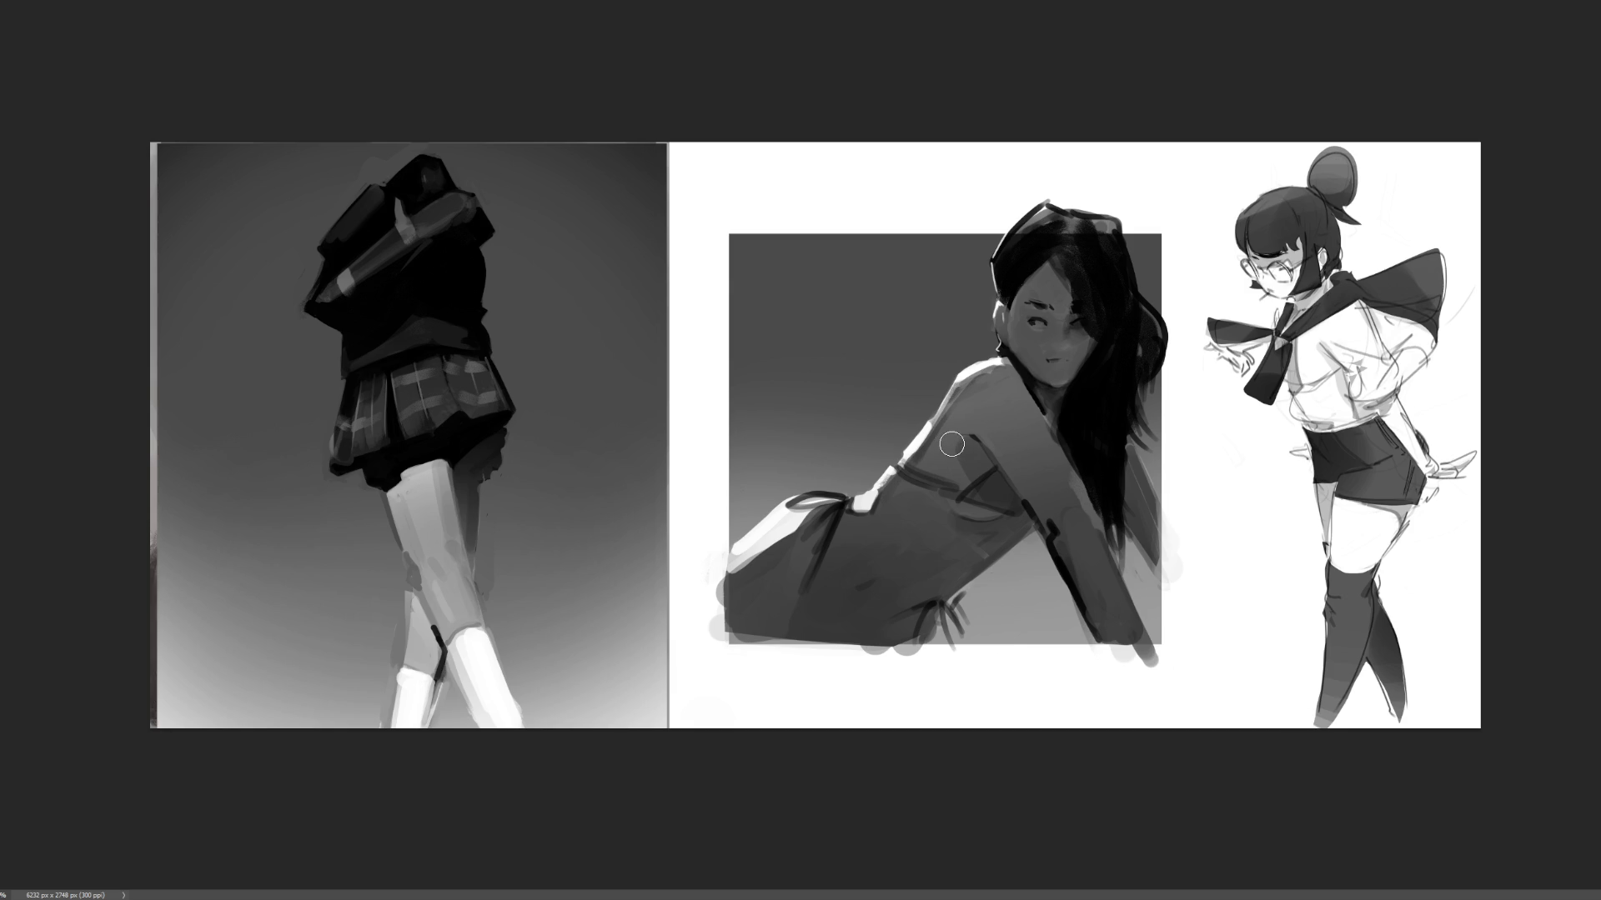
- Lighten the dark edge along the arm and cover the hair strand over the chin with skin tone
key("bracketright")
key("bracketright")
key("bracketright")
key("bracketleft")
key("bracketleft")
key("bracketleft")
left_click_drag(1066, 592, 1076, 500)
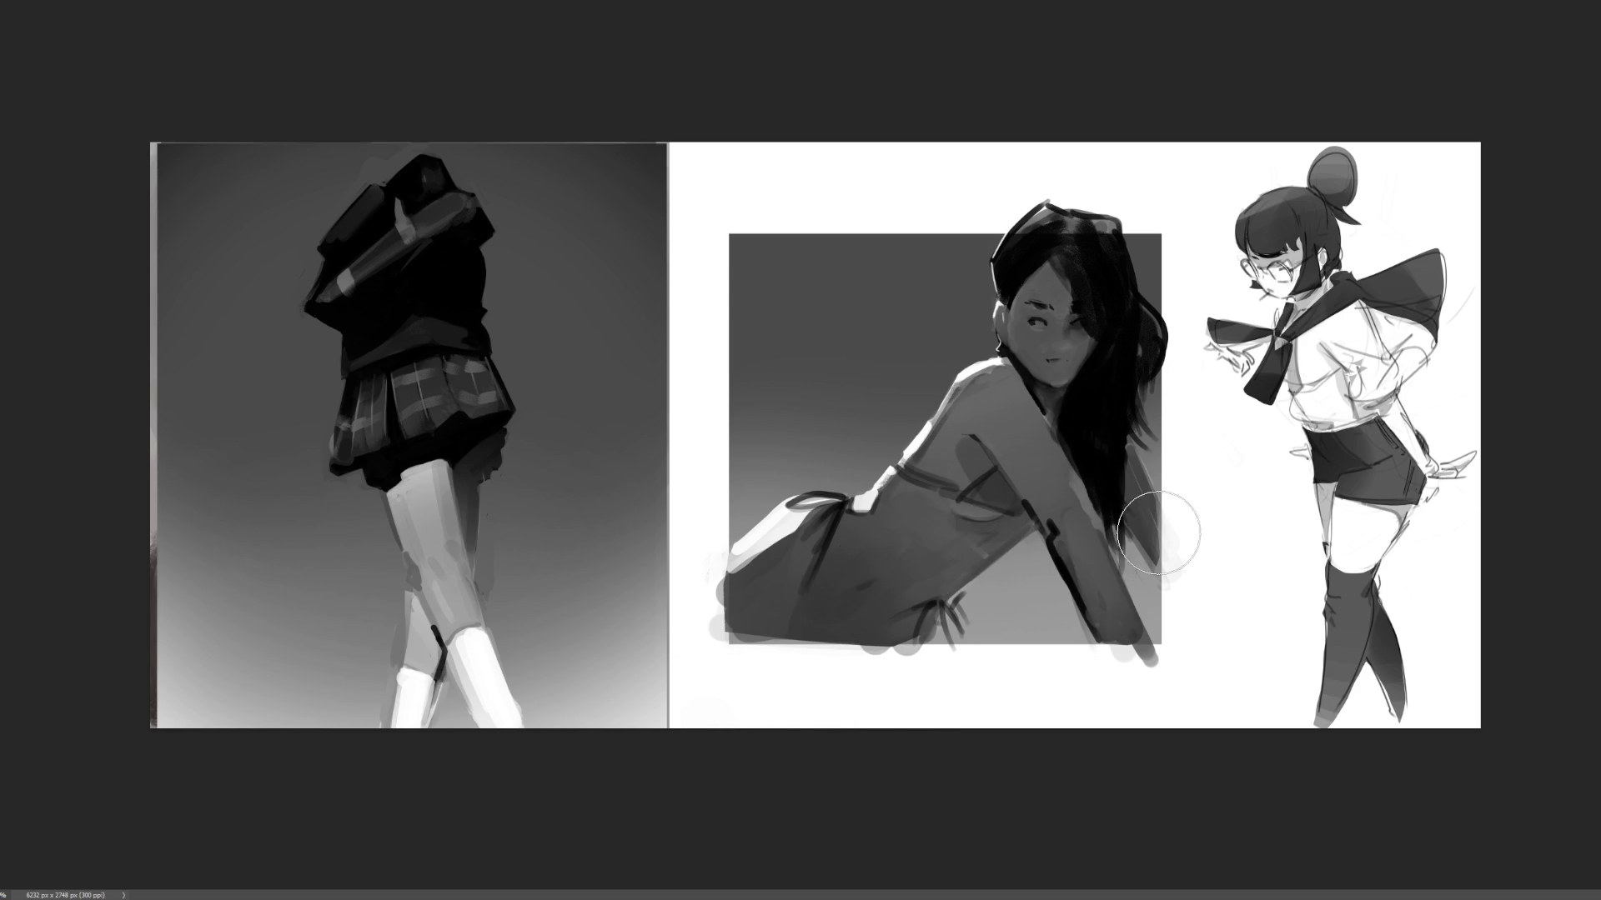
left_click_drag(1075, 397, 1059, 350)
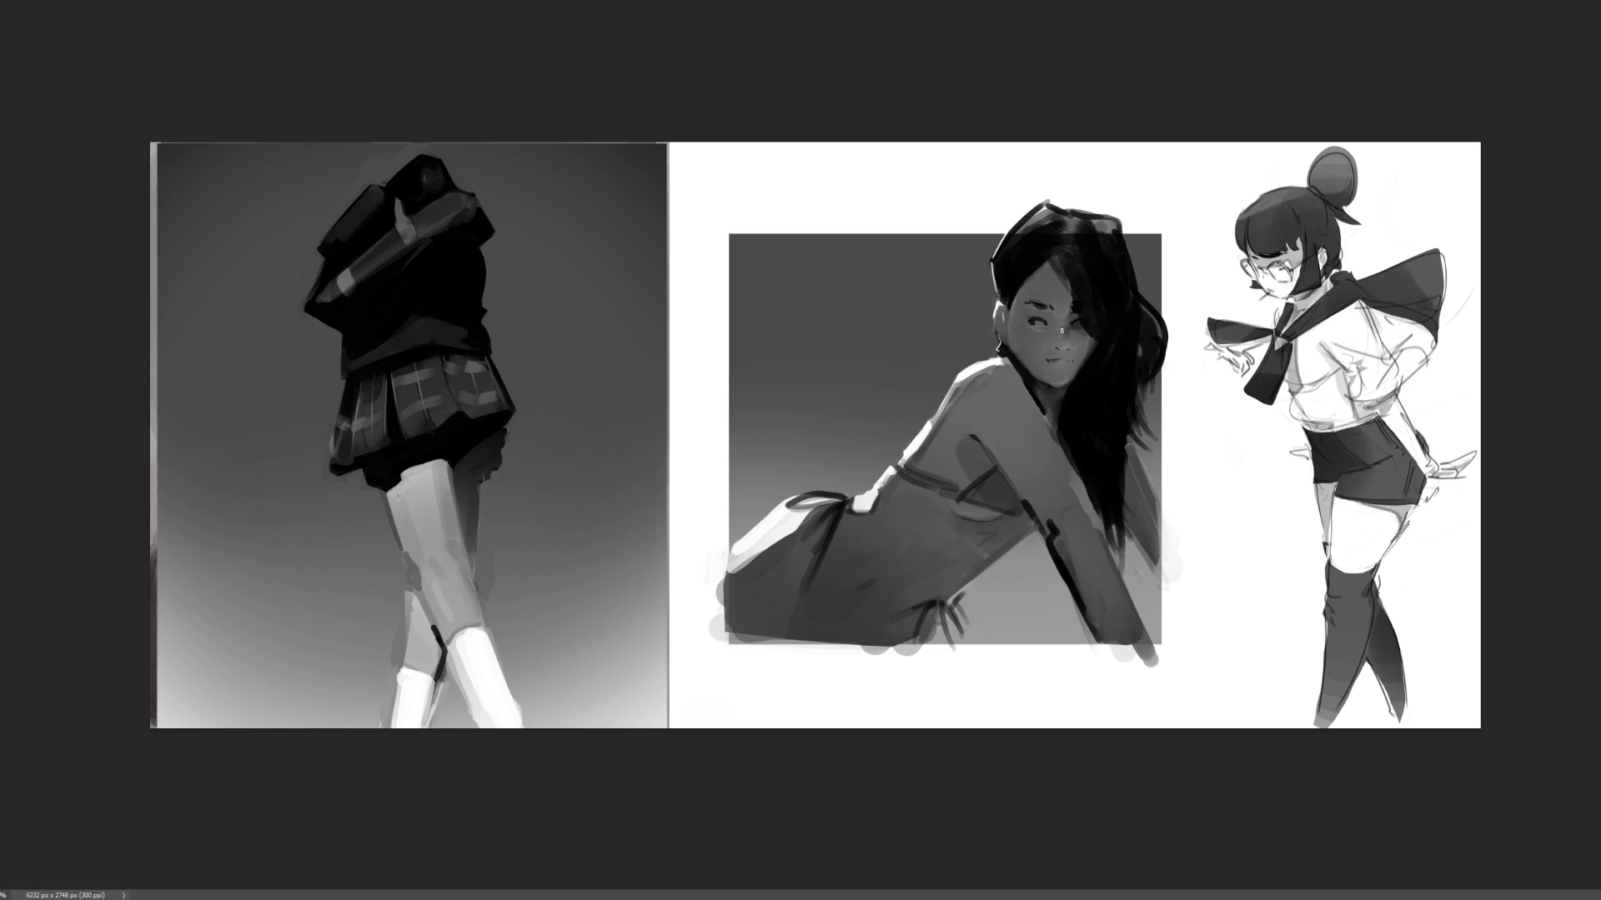
- Define the lips with dark strokes, smooth the mouth, then compare and drop the latest face shading
left_click_drag(1051, 364, 1074, 367)
key("ctrl+z")
left_click_drag(1052, 365, 1068, 362)
key("ctrl+z")
mouse_move(1047, 358)
left_mouse_down()
mouse_move(1071, 361)
mouse_move(1061, 380)
mouse_move(1055, 363)
mouse_move(1065, 376)
left_mouse_up()
left_click_drag(1075, 354, 1055, 360)
key("ctrl+z")
key("ctrl+shift+z")
key("ctrl+z")
key("ctrl+shift+z")
key("ctrl+z")
- Repaint the chest lighter with a soft curve beneath the bust
key("bracketright")
key("bracketright")
key("bracketright")
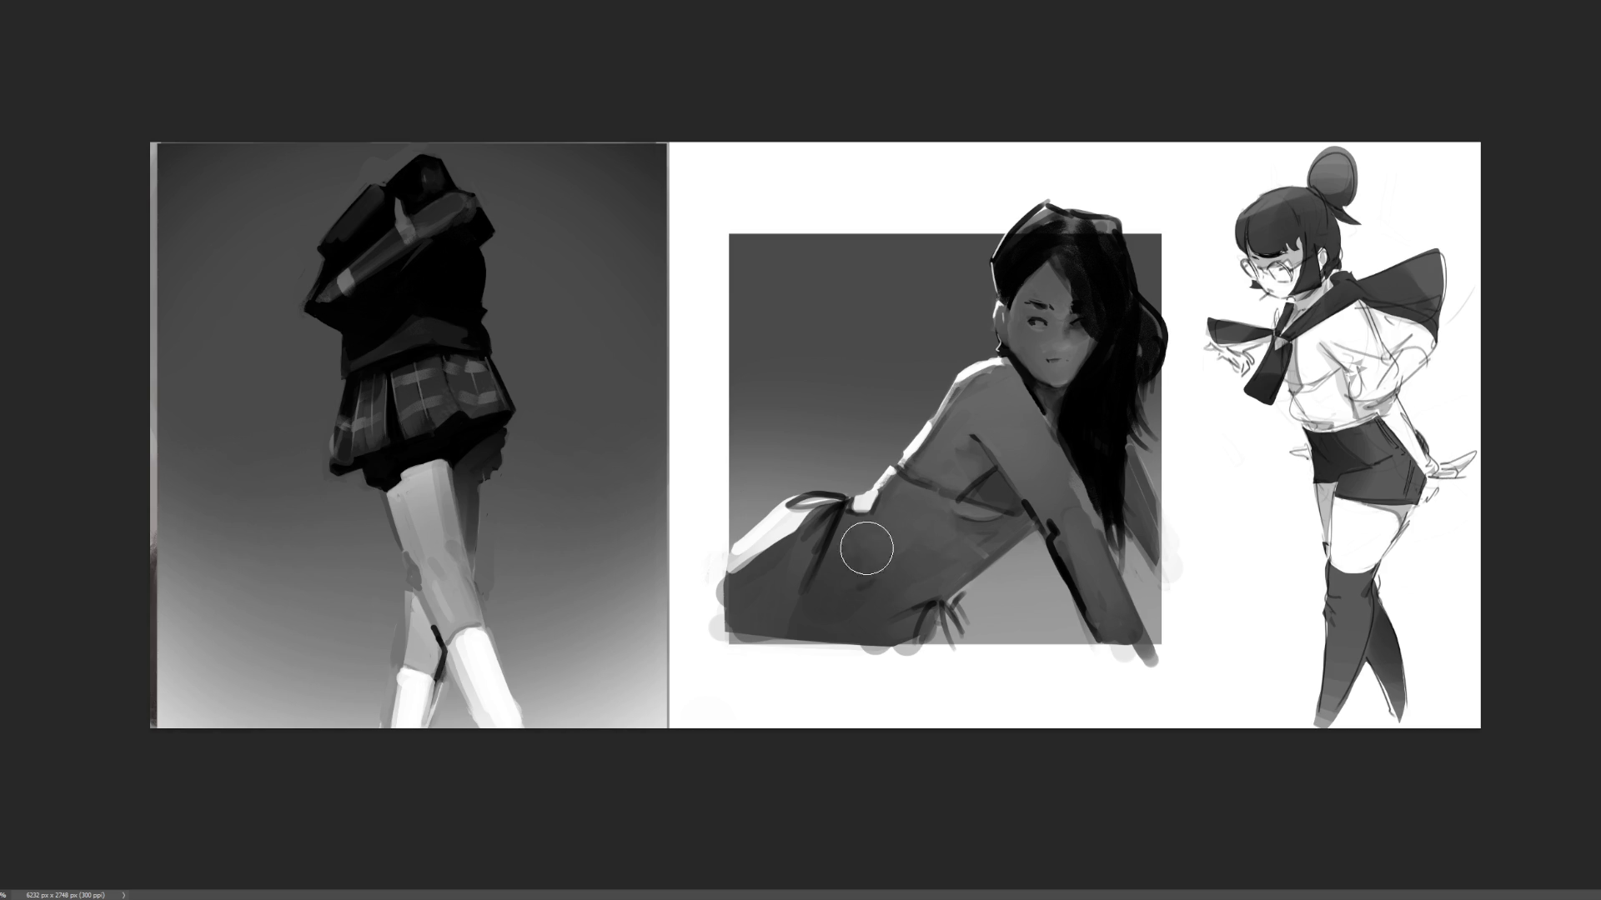
mouse_move(968, 507)
left_mouse_down()
mouse_move(1042, 497)
mouse_move(1038, 567)
left_mouse_up()
key("[")
key("[")
key("[")
key("ctrl+minus")
key("ctrl+minus")
key("ctrl+minus")
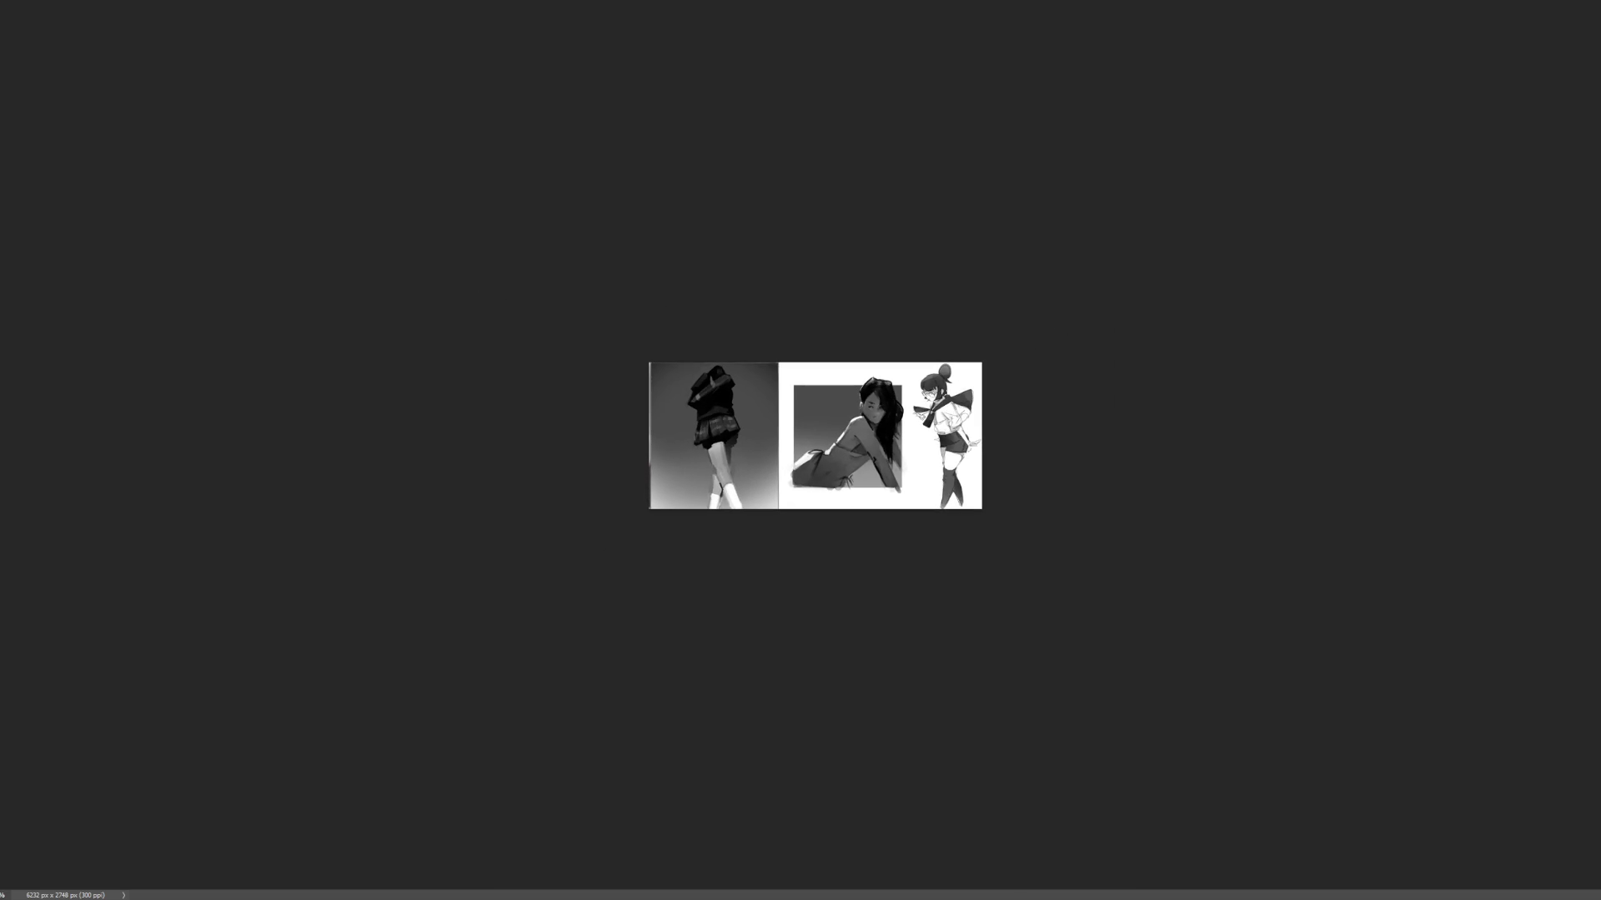
- Remove the centre reclining-figure study, leaving white space between the two references, and view the whole image
key("Delete")
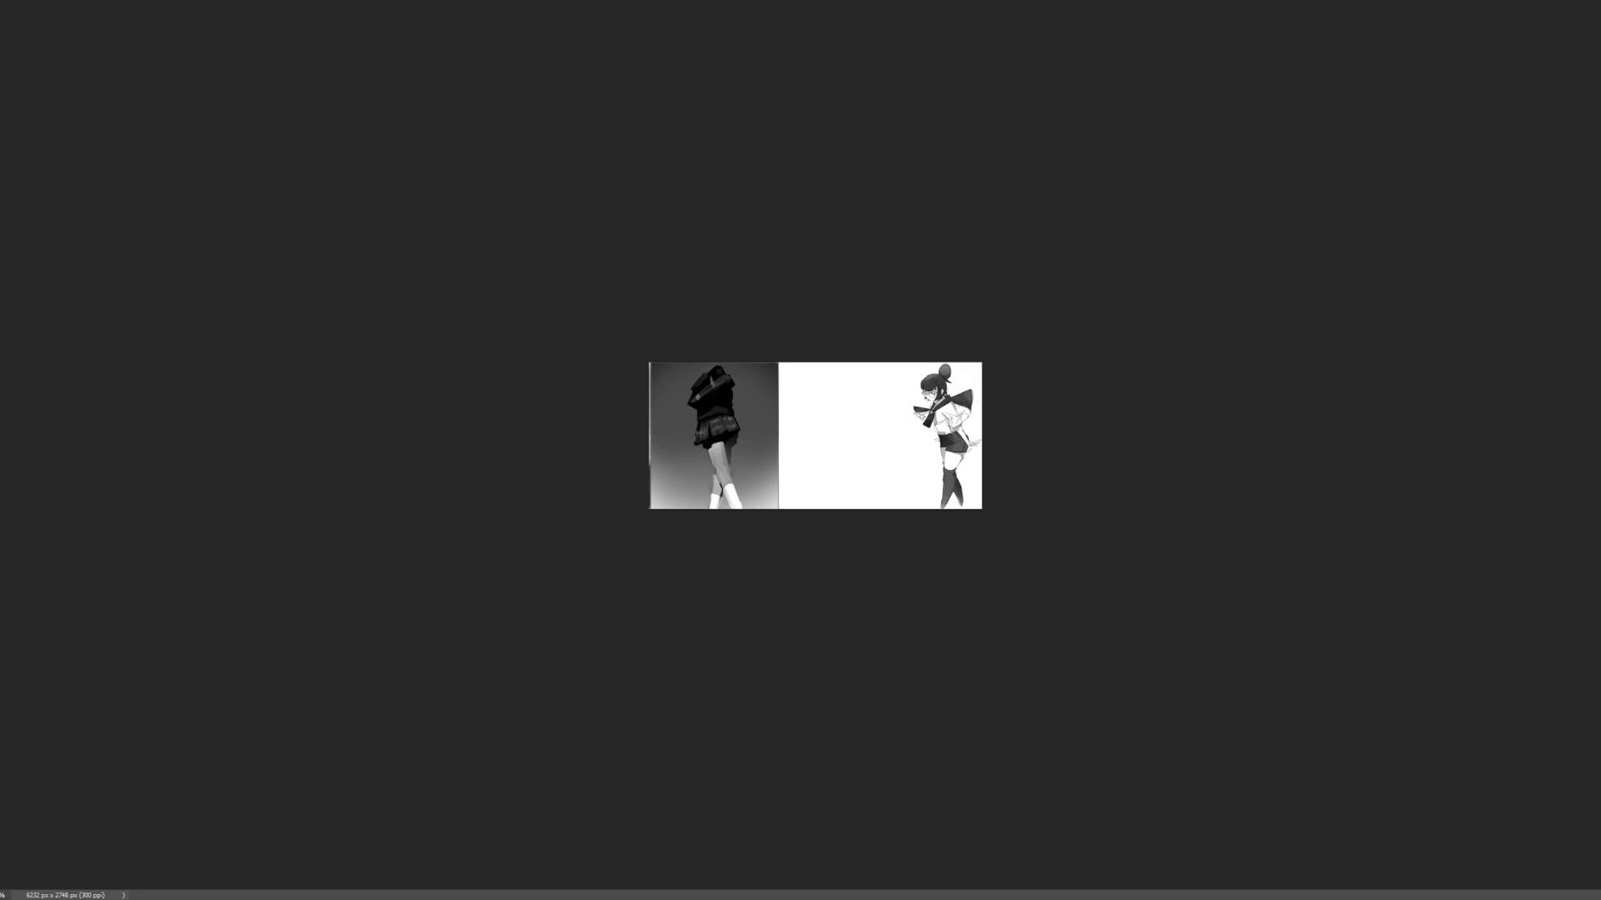
key("ctrl+plus")
key("ctrl+plus")
key("ctrl+plus")
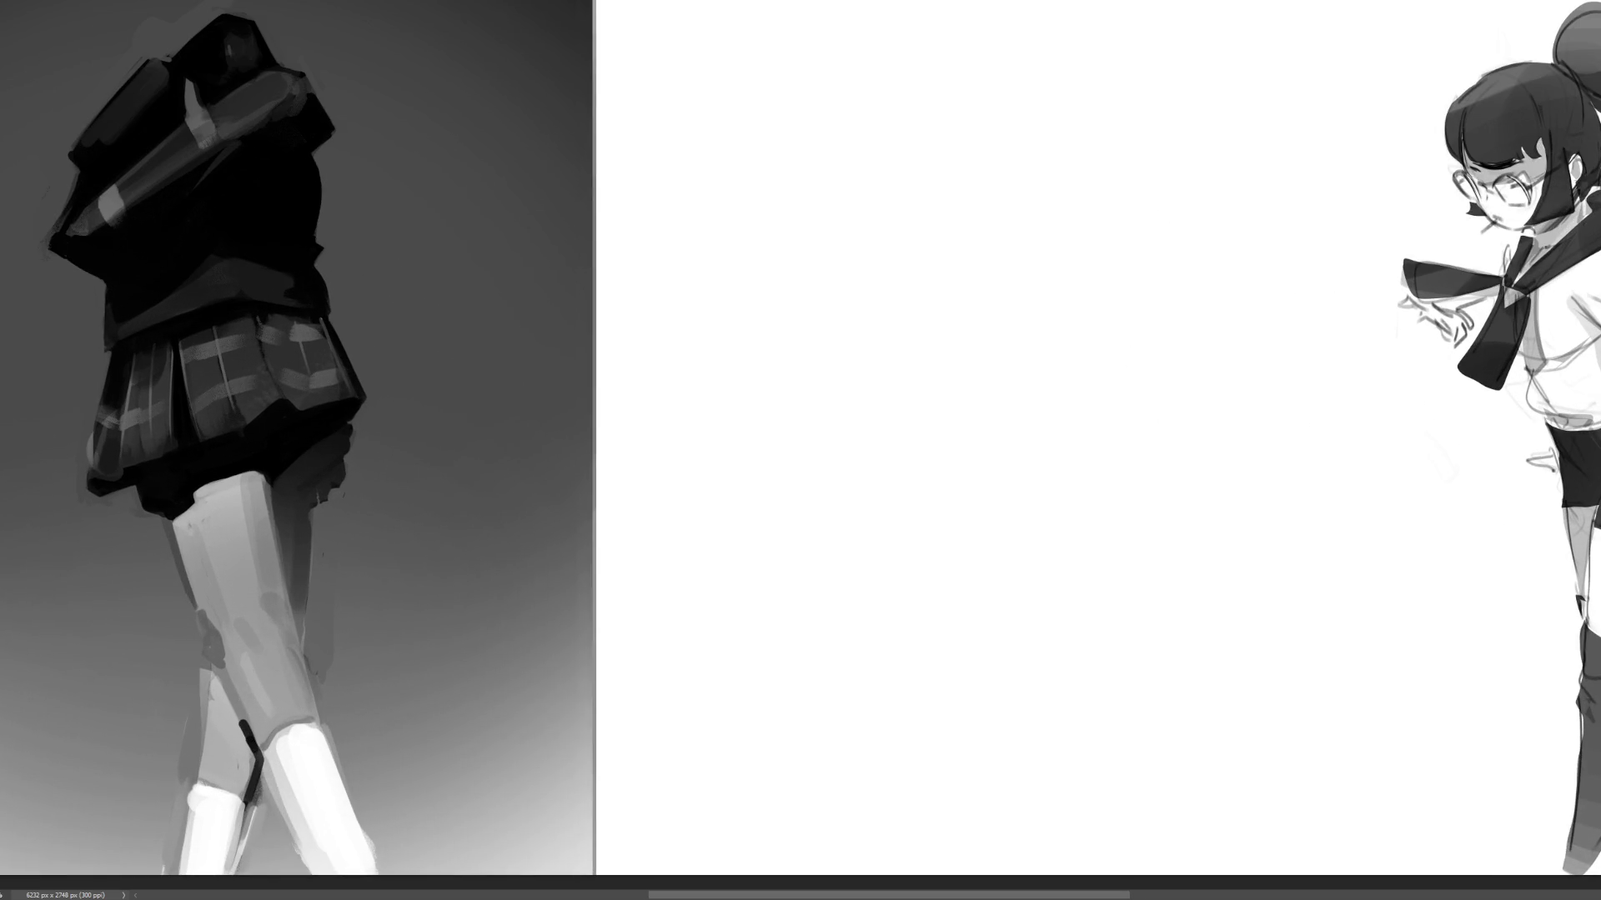
key("ctrl+minus")
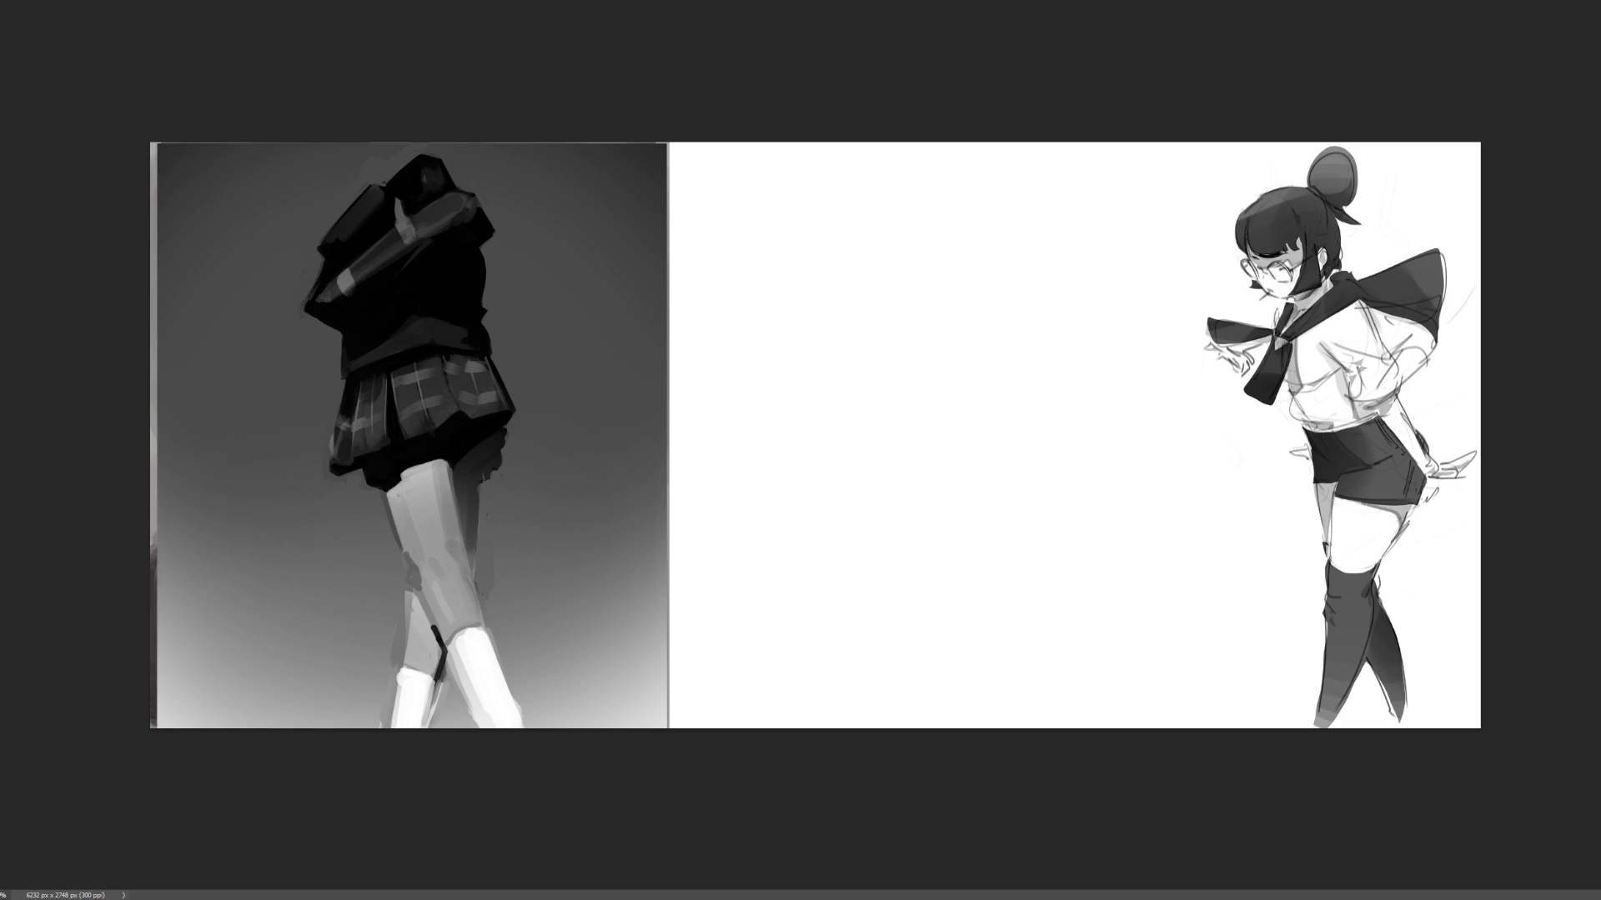
- Zoom in on the empty canvas area between the two character studies
key("ctrl+plus")
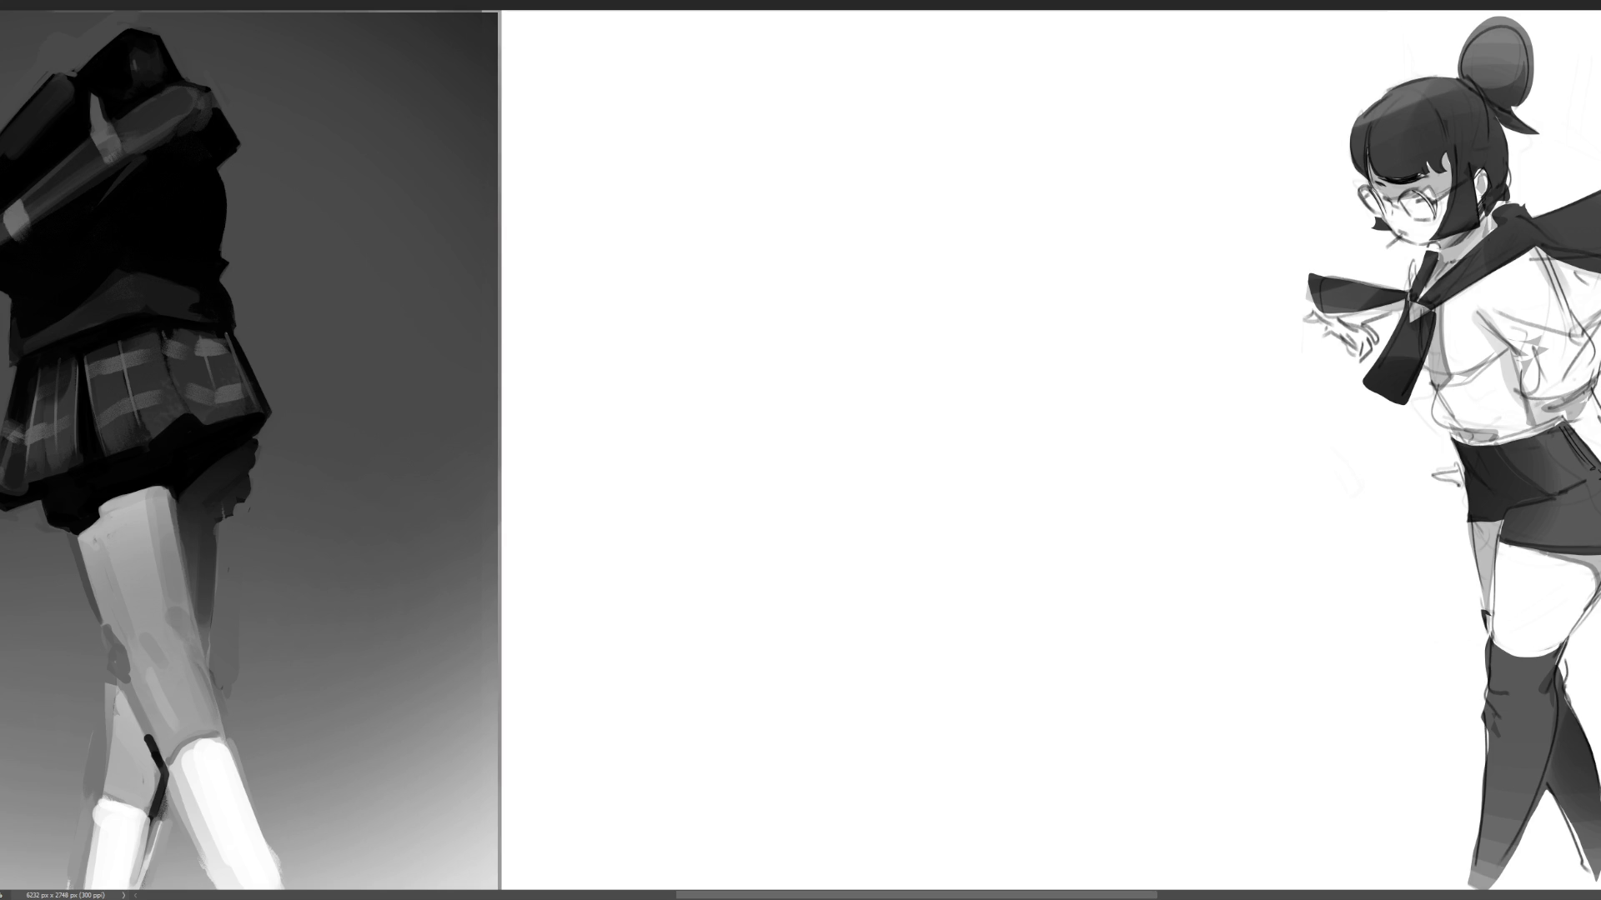
- Sketch the head outline, jaw line, both eyes and the nose of the new character
mouse_move(773, 185)
left_mouse_down()
mouse_move(848, 129)
mouse_move(901, 194)
left_mouse_up()
left_click_drag(874, 138, 909, 244)
left_click_drag(788, 169, 772, 235)
mouse_move(770, 239)
left_mouse_down()
mouse_move(816, 384)
mouse_move(881, 345)
left_mouse_up()
left_click_drag(921, 278, 866, 351)
left_click_drag(909, 249, 878, 308)
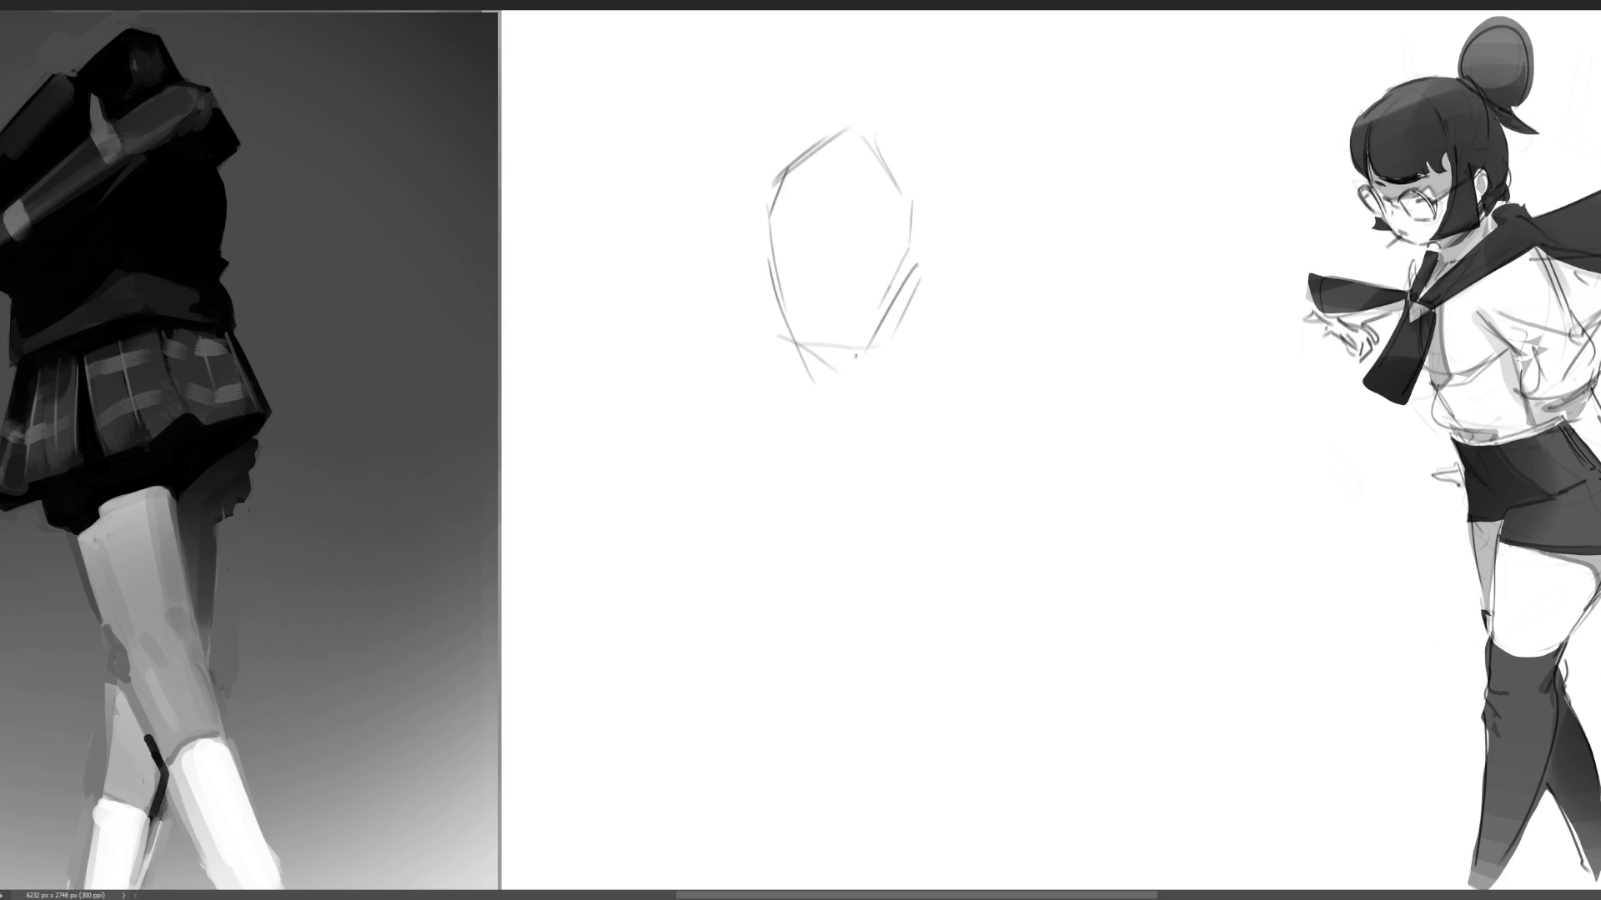
mouse_move(787, 208)
left_mouse_down()
mouse_move(806, 197)
mouse_move(820, 215)
mouse_move(793, 208)
mouse_move(804, 194)
left_mouse_up()
mouse_move(797, 196)
left_mouse_down()
mouse_move(805, 186)
mouse_move(783, 206)
left_mouse_up()
mouse_move(881, 213)
left_mouse_down()
mouse_move(870, 226)
mouse_move(902, 221)
mouse_move(893, 239)
left_mouse_up()
mouse_move(788, 218)
left_mouse_down()
mouse_move(886, 201)
mouse_move(835, 192)
mouse_move(832, 169)
mouse_move(884, 180)
left_mouse_up()
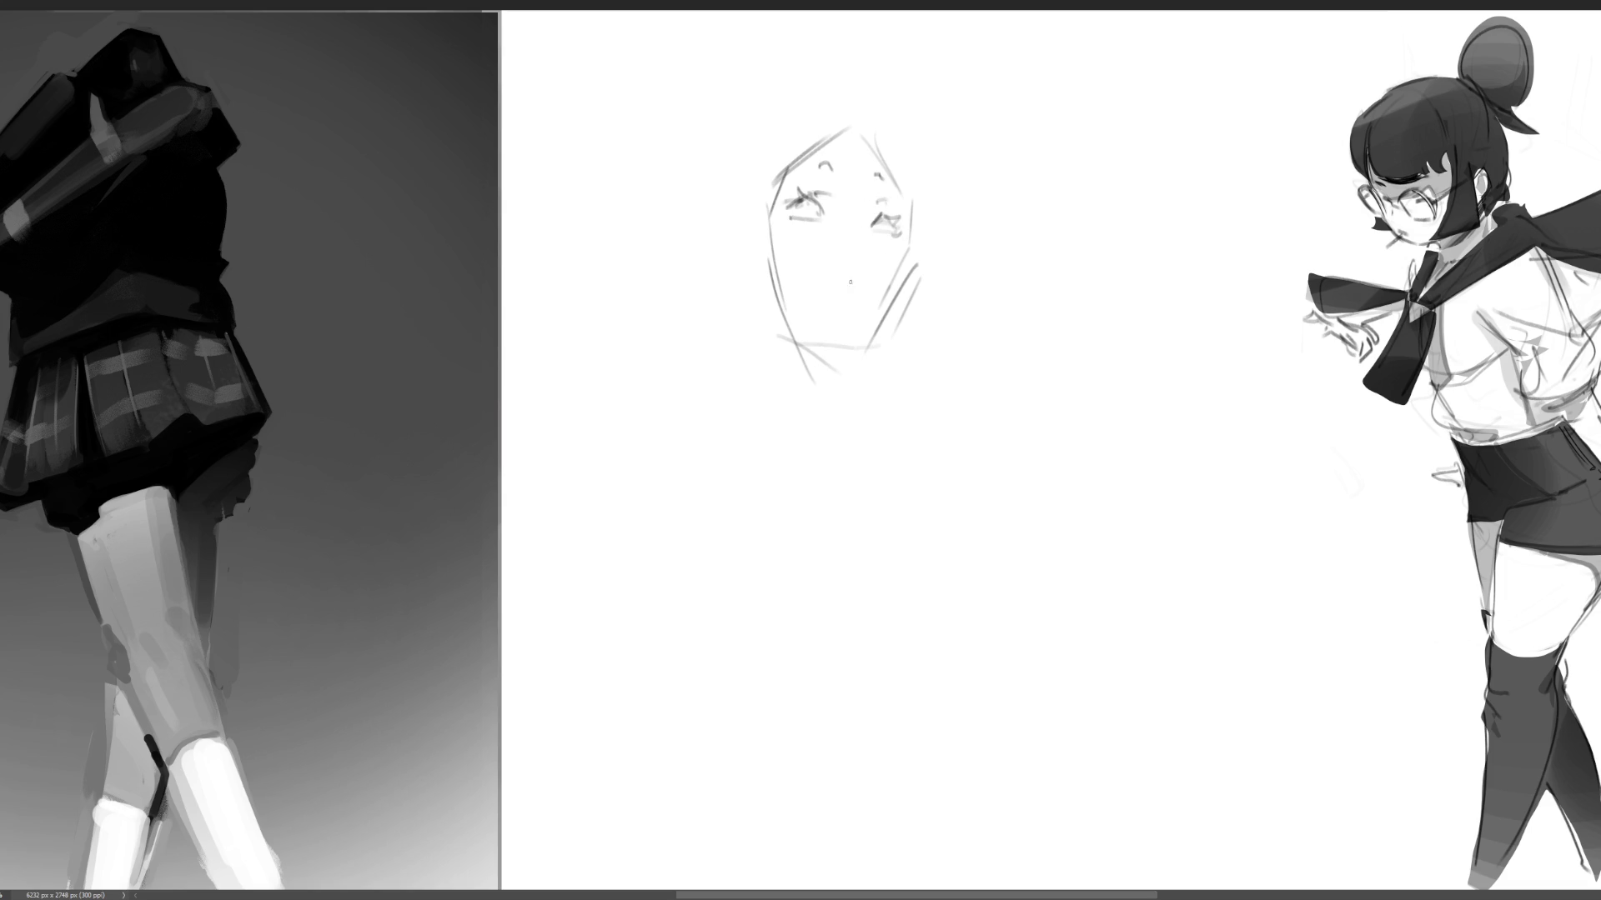
left_click_drag(815, 269, 858, 290)
left_click_drag(839, 229, 858, 224)
- Add the ear left of the face, the right cheek and the neck lines
mouse_move(761, 227)
left_mouse_down()
mouse_move(742, 282)
mouse_move(764, 256)
left_mouse_up()
mouse_move(738, 250)
left_mouse_down()
mouse_move(757, 228)
mouse_move(743, 281)
left_mouse_up()
left_click_drag(760, 263, 768, 289)
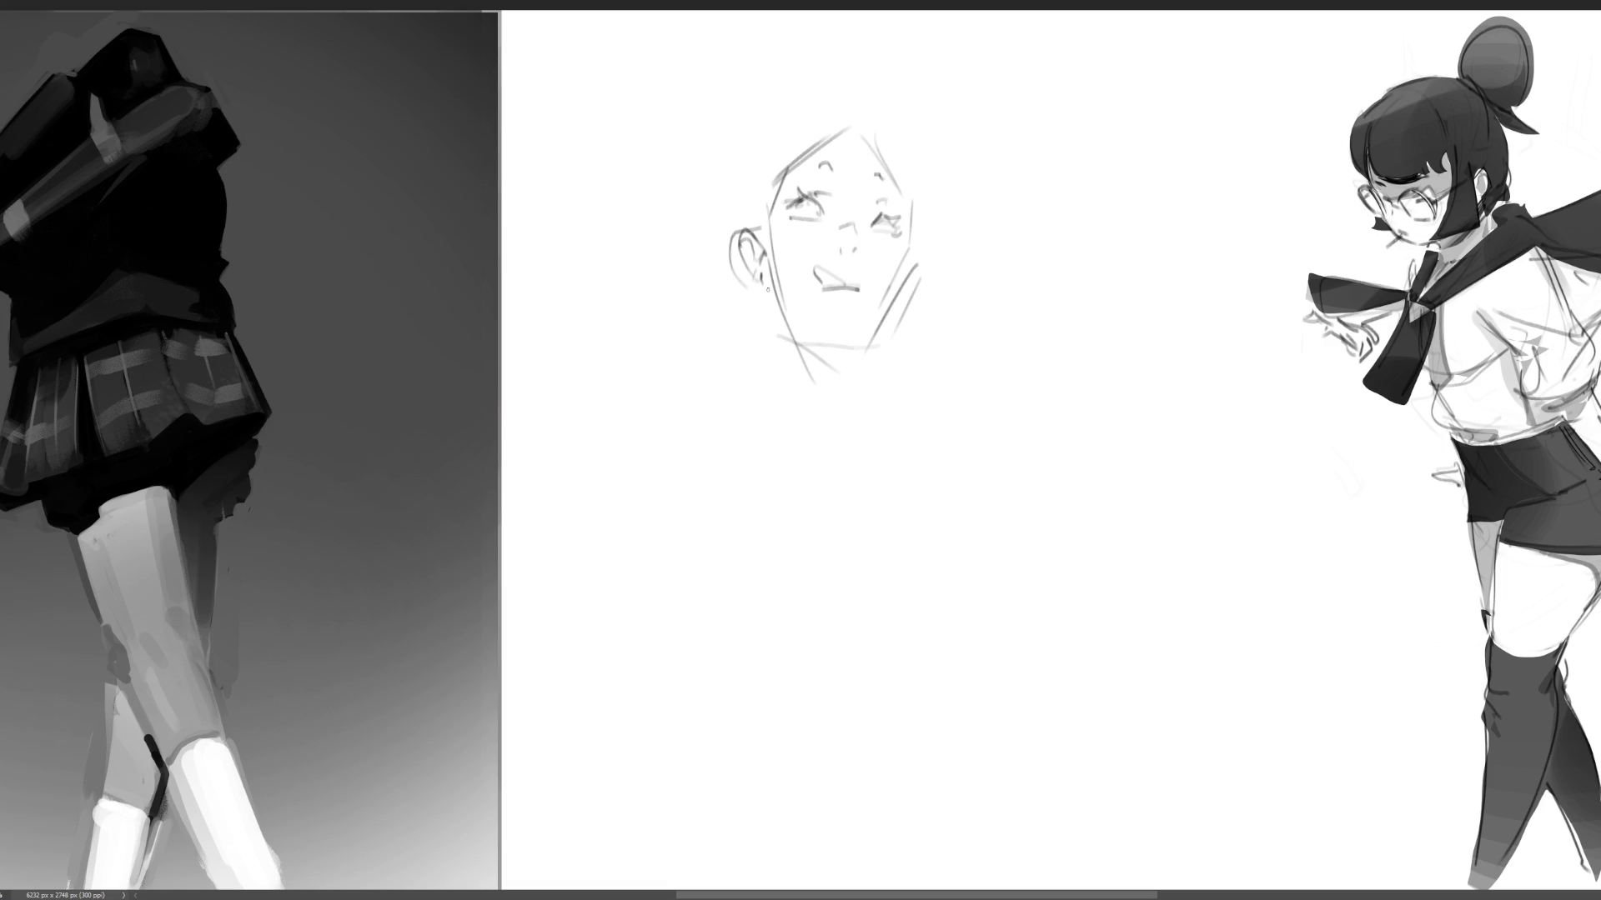
mouse_move(920, 248)
left_mouse_down()
mouse_move(905, 292)
mouse_move(932, 300)
mouse_move(925, 280)
left_mouse_up()
mouse_move(768, 289)
left_mouse_down()
mouse_move(842, 452)
mouse_move(870, 425)
left_mouse_up()
left_click_drag(893, 310, 878, 422)
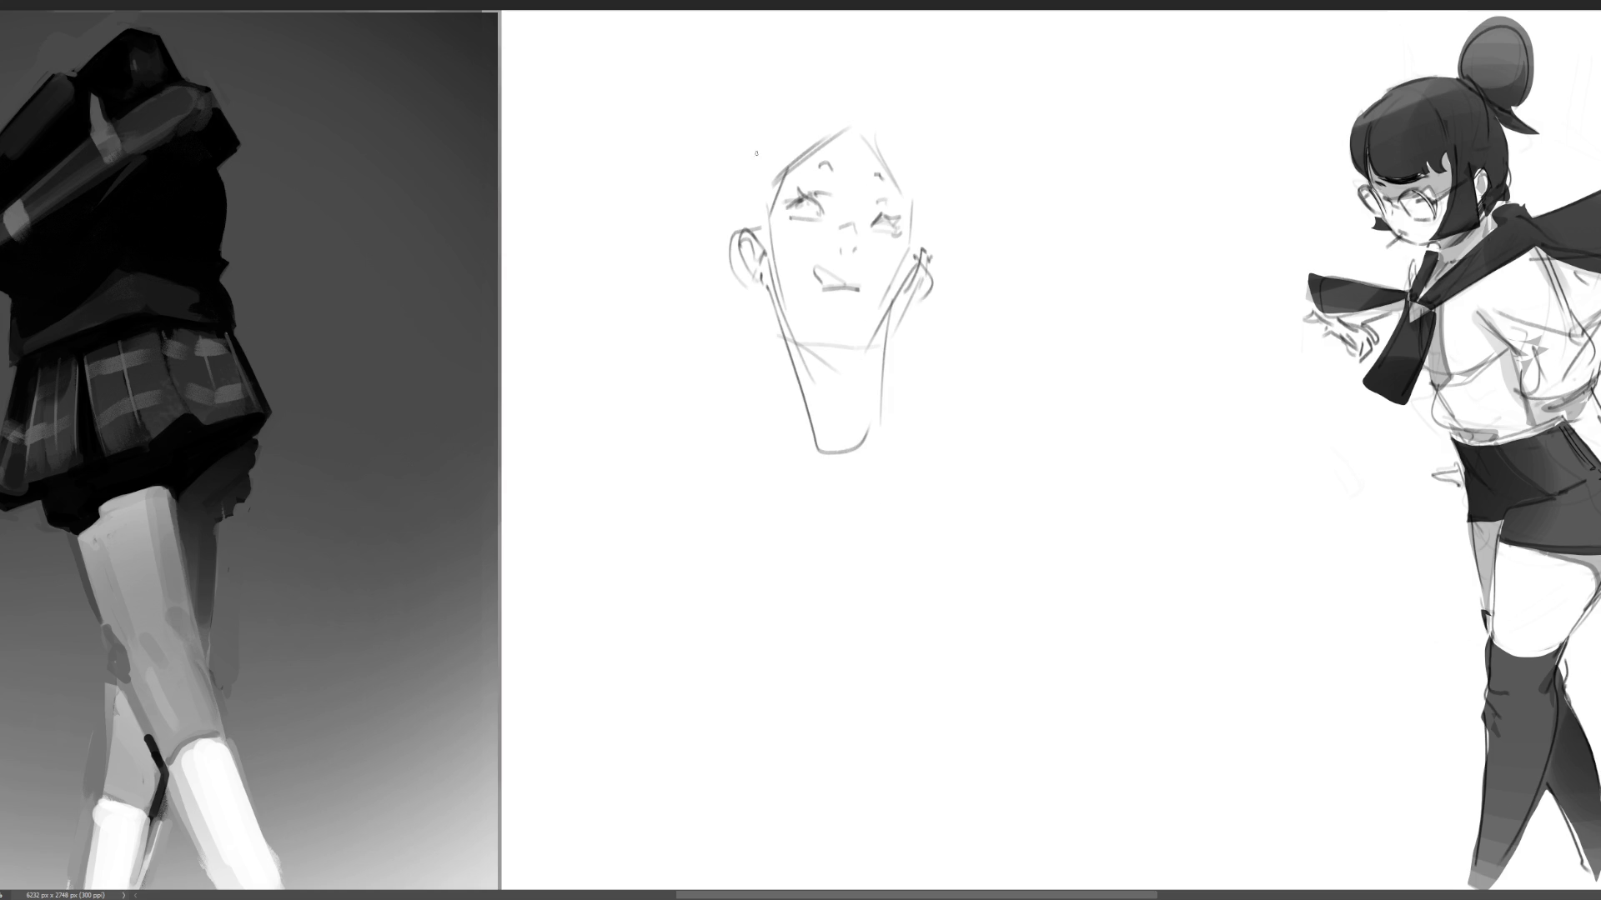
- Outline the top of the head, the left side of the hair and tall spikes
left_click_drag(803, 126, 753, 213)
mouse_move(780, 155)
left_mouse_down()
mouse_move(873, 131)
mouse_move(940, 200)
left_mouse_up()
mouse_move(920, 204)
left_mouse_down()
mouse_move(942, 199)
mouse_move(937, 237)
left_mouse_up()
mouse_move(787, 140)
left_mouse_down()
mouse_move(753, 227)
mouse_move(728, 224)
mouse_move(754, 325)
left_mouse_up()
mouse_move(776, 148)
left_mouse_down()
mouse_move(775, 113)
mouse_move(815, 106)
left_mouse_up()
mouse_move(879, 92)
left_mouse_down()
mouse_move(910, 37)
mouse_move(910, 158)
left_mouse_up()
left_click_drag(934, 251, 942, 272)
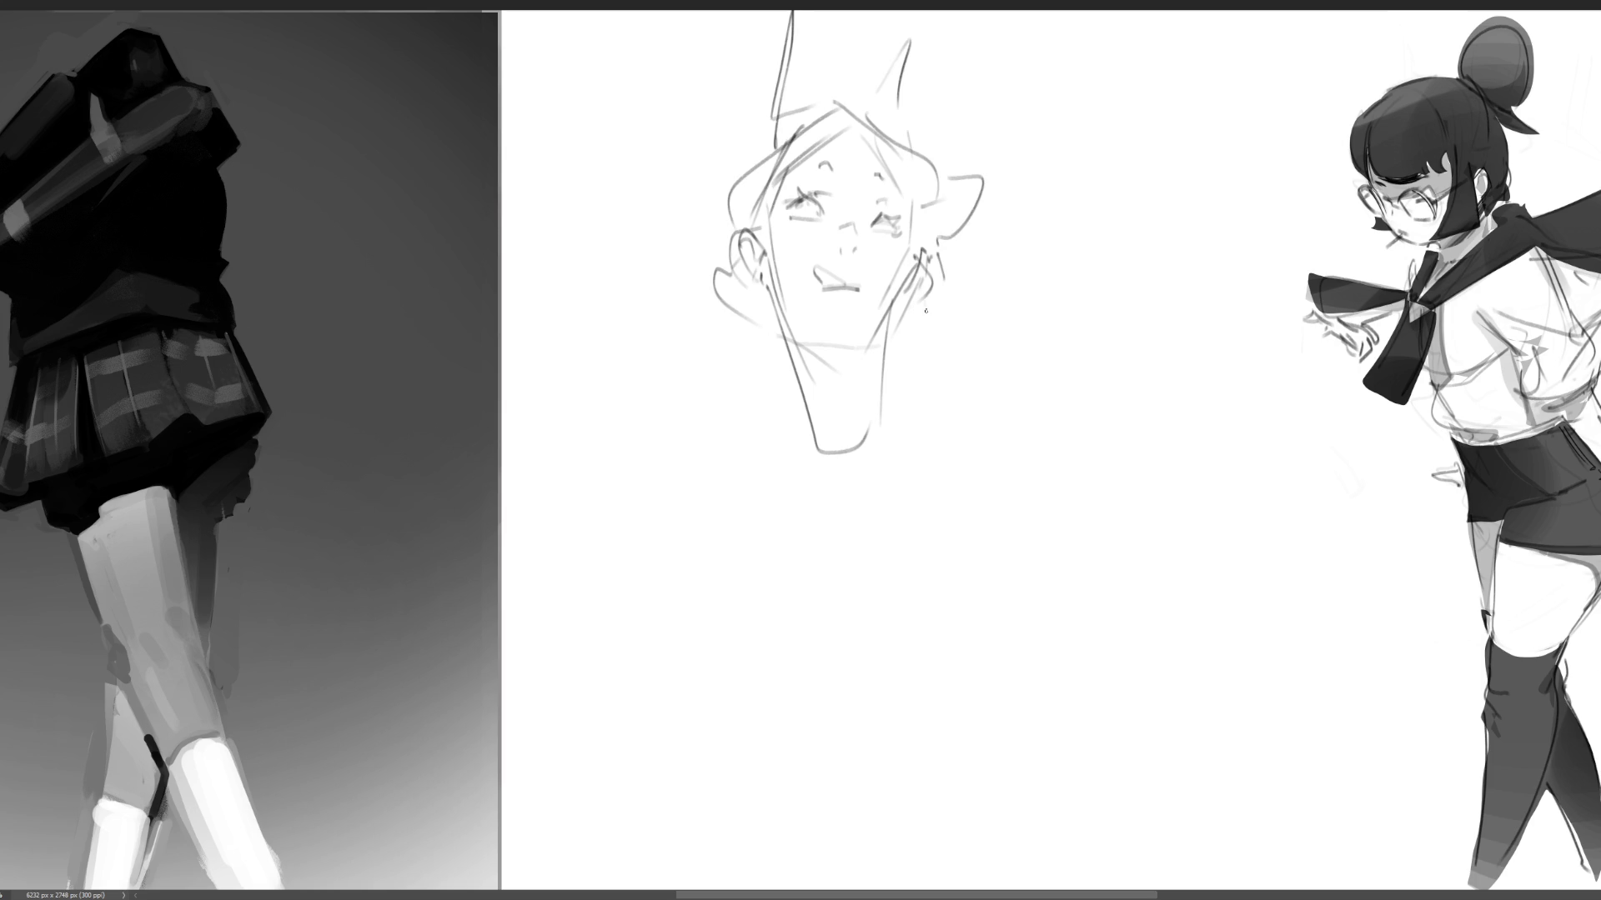
- Draw the chin curve, both neck lines and the two shoulder lines
left_click_drag(903, 331, 934, 321)
mouse_move(947, 265)
left_mouse_down()
mouse_move(998, 301)
mouse_move(989, 331)
left_mouse_up()
left_click_drag(931, 357, 945, 355)
left_click_drag(784, 313, 874, 384)
left_click_drag(885, 311, 865, 449)
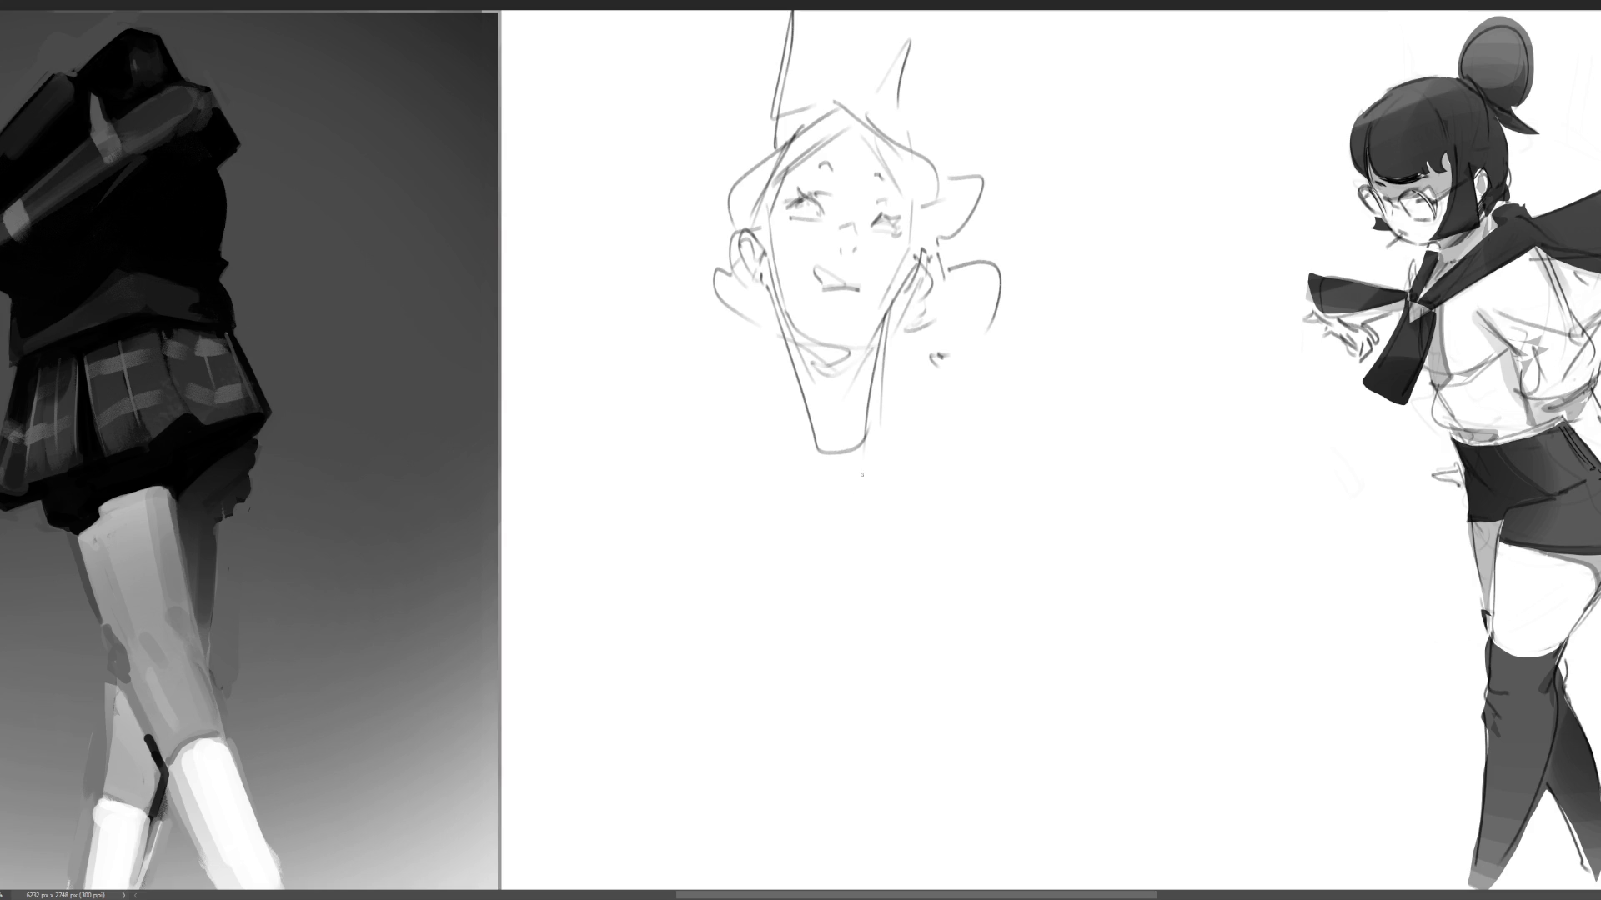
mouse_move(795, 363)
left_mouse_down()
mouse_move(801, 421)
mouse_move(711, 492)
mouse_move(848, 483)
left_mouse_up()
mouse_move(896, 410)
left_mouse_down()
mouse_move(918, 372)
mouse_move(1034, 404)
left_mouse_up()
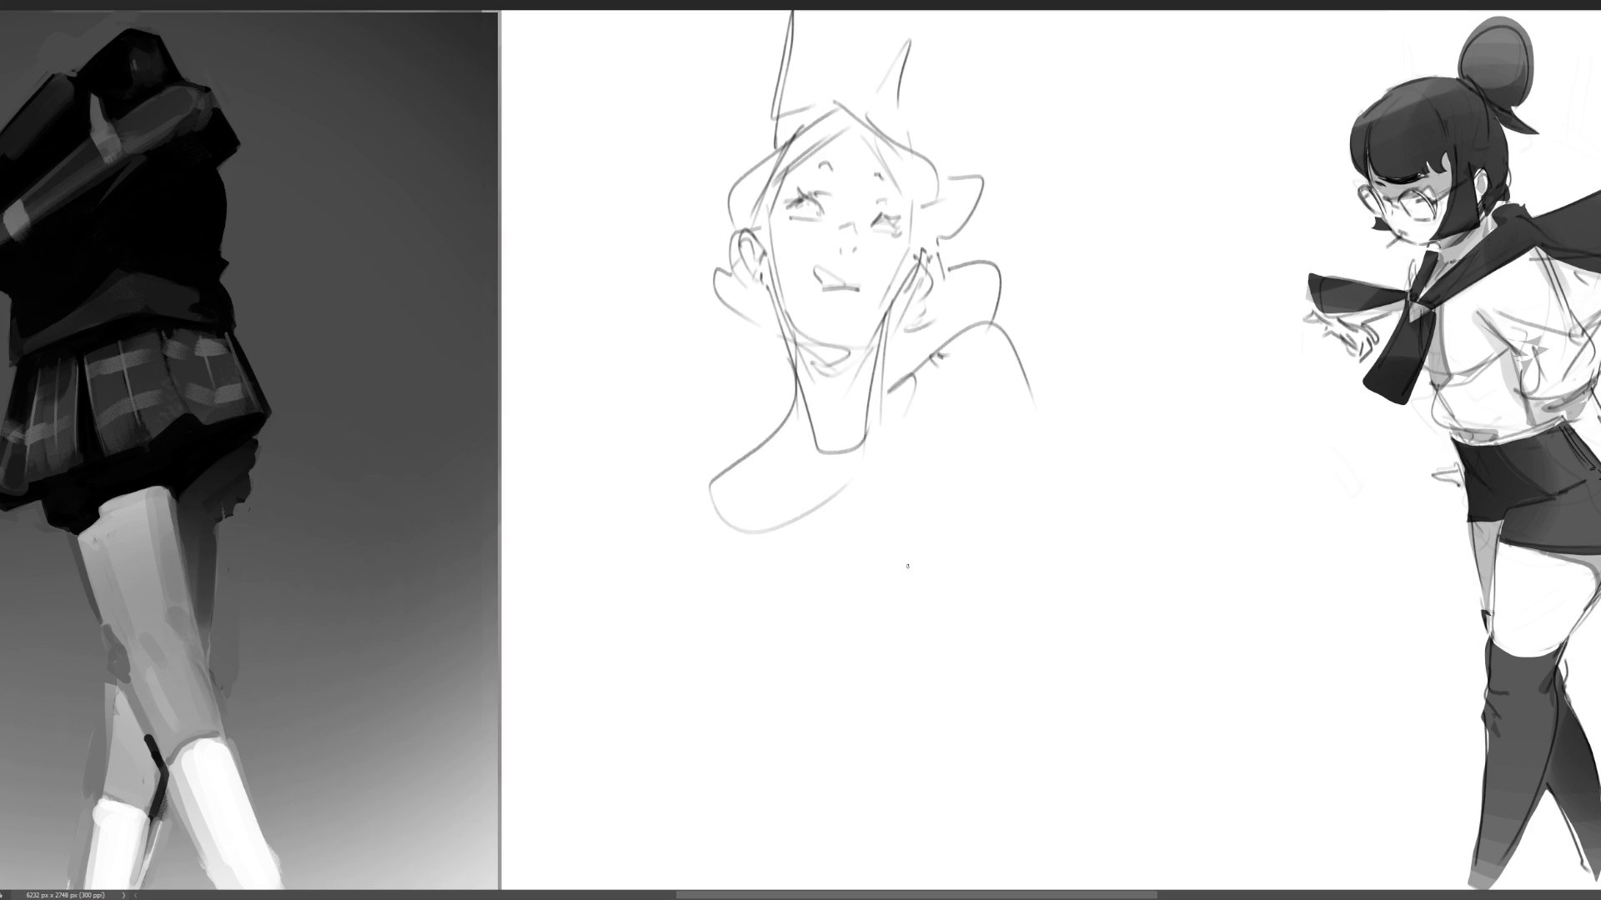
- Add hair curves, a chest line, the right shoulder arc and the left upper arm
mouse_move(792, 405)
left_mouse_down()
mouse_move(691, 527)
mouse_move(691, 492)
mouse_move(793, 466)
mouse_move(838, 479)
left_mouse_up()
mouse_move(867, 466)
left_mouse_down()
mouse_move(928, 402)
mouse_move(907, 446)
left_mouse_up()
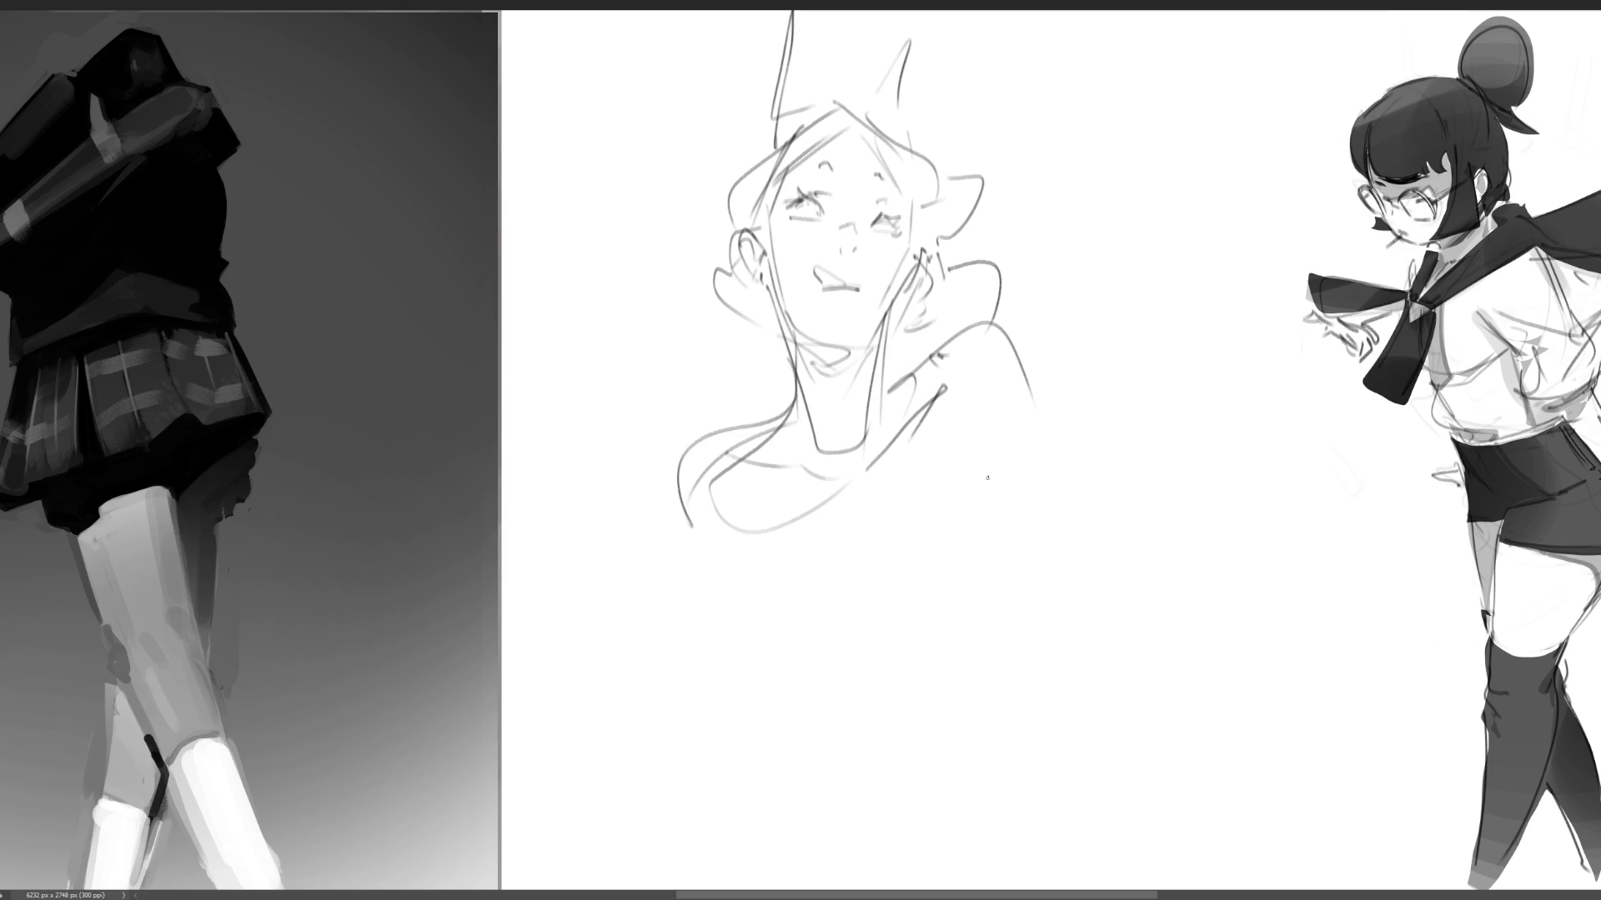
mouse_move(913, 375)
left_mouse_down()
mouse_move(999, 325)
mouse_move(1054, 421)
left_mouse_up()
mouse_move(757, 423)
left_mouse_down()
mouse_move(692, 434)
mouse_move(689, 517)
mouse_move(715, 487)
left_mouse_up()
mouse_move(698, 433)
left_mouse_down()
mouse_move(580, 508)
mouse_move(716, 566)
left_mouse_up()
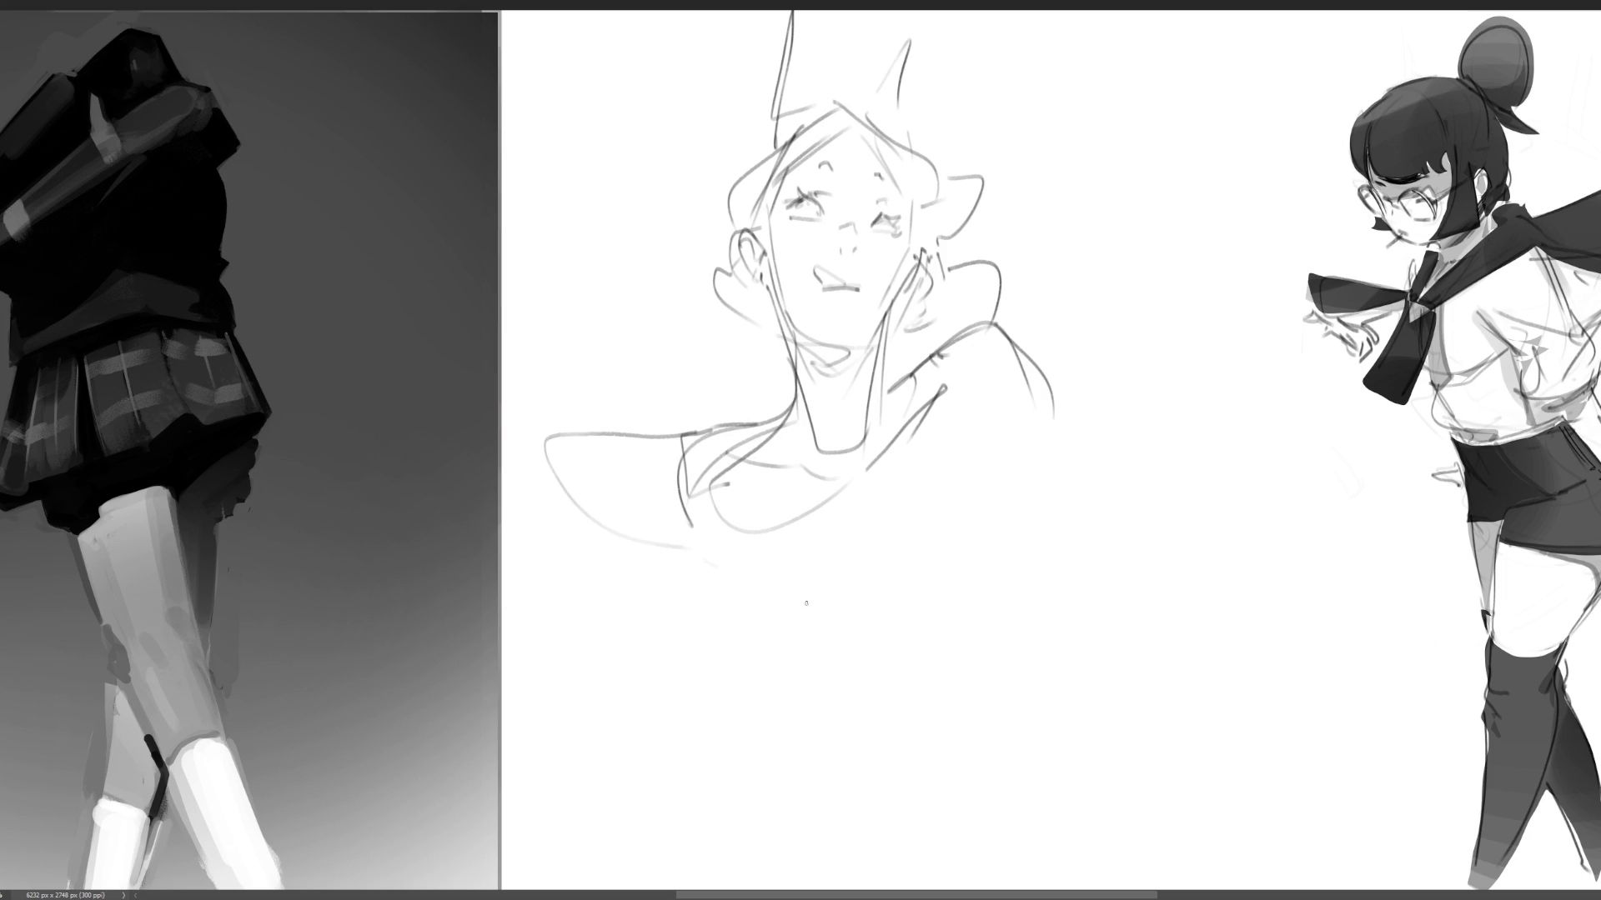
- Rough in the chest, the torso and the lower body lines
left_click_drag(940, 387, 718, 556)
left_click_drag(883, 463, 785, 518)
mouse_move(965, 431)
left_mouse_down()
mouse_move(965, 515)
mouse_move(911, 520)
left_mouse_up()
mouse_move(856, 522)
left_mouse_down()
mouse_move(753, 557)
mouse_move(834, 550)
mouse_move(925, 707)
mouse_move(733, 721)
mouse_move(925, 612)
left_mouse_up()
mouse_move(1022, 576)
left_mouse_down()
mouse_move(975, 638)
mouse_move(958, 765)
left_mouse_up()
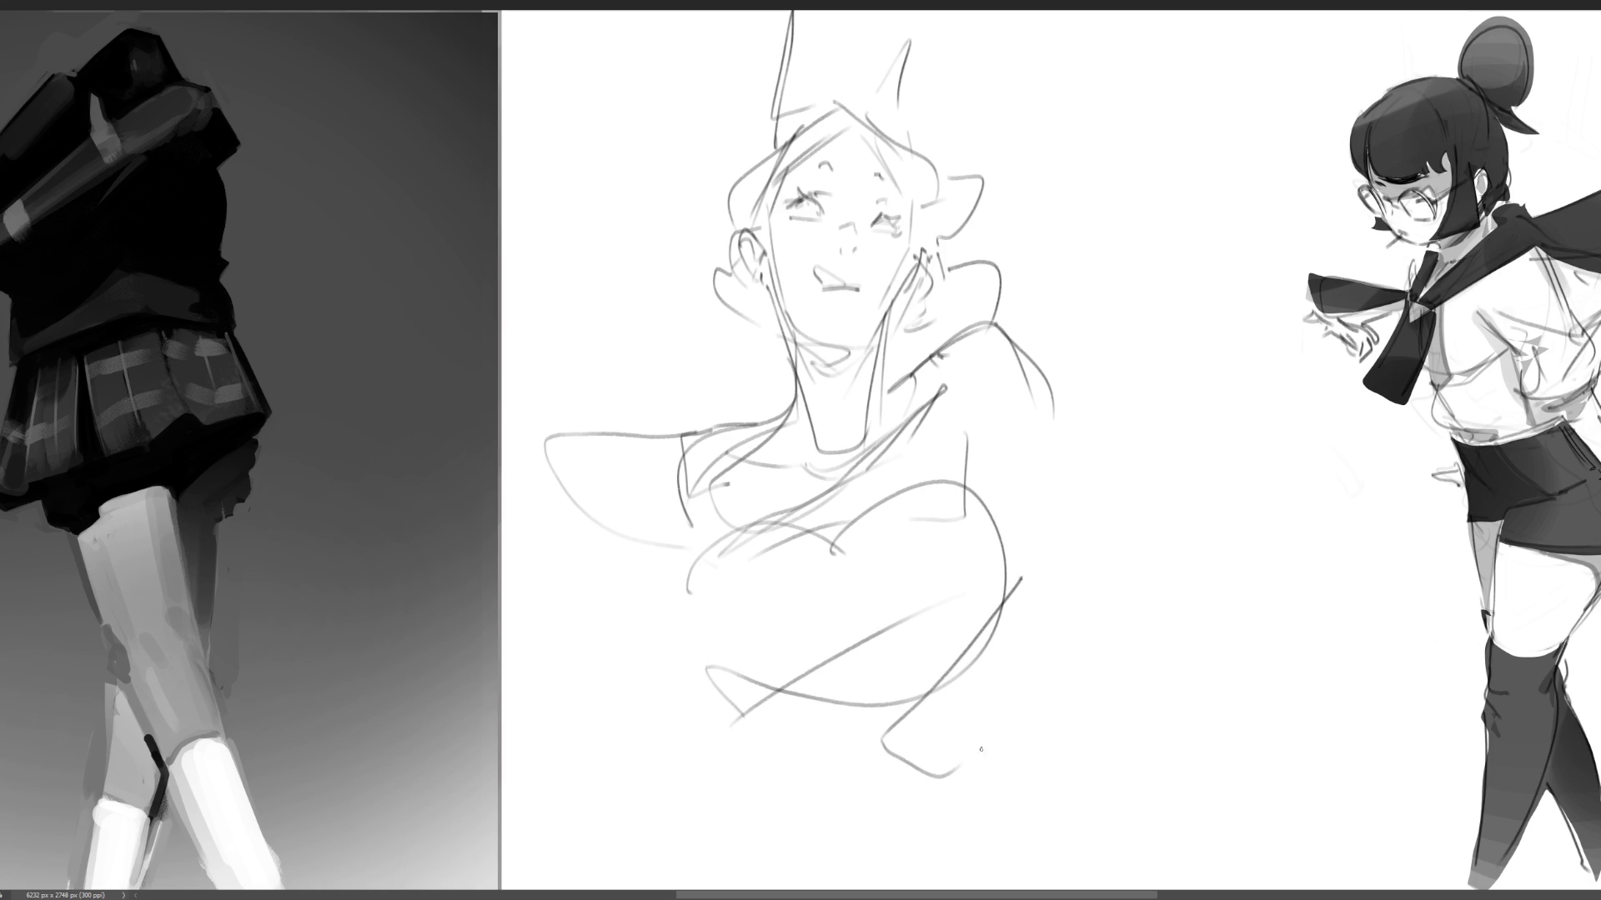
mouse_move(722, 685)
left_mouse_down()
mouse_move(833, 825)
mouse_move(984, 630)
left_mouse_up()
left_click_drag(763, 805, 886, 837)
mouse_move(703, 741)
left_mouse_down()
mouse_move(697, 664)
mouse_move(679, 830)
left_mouse_up()
left_click_drag(930, 695, 944, 838)
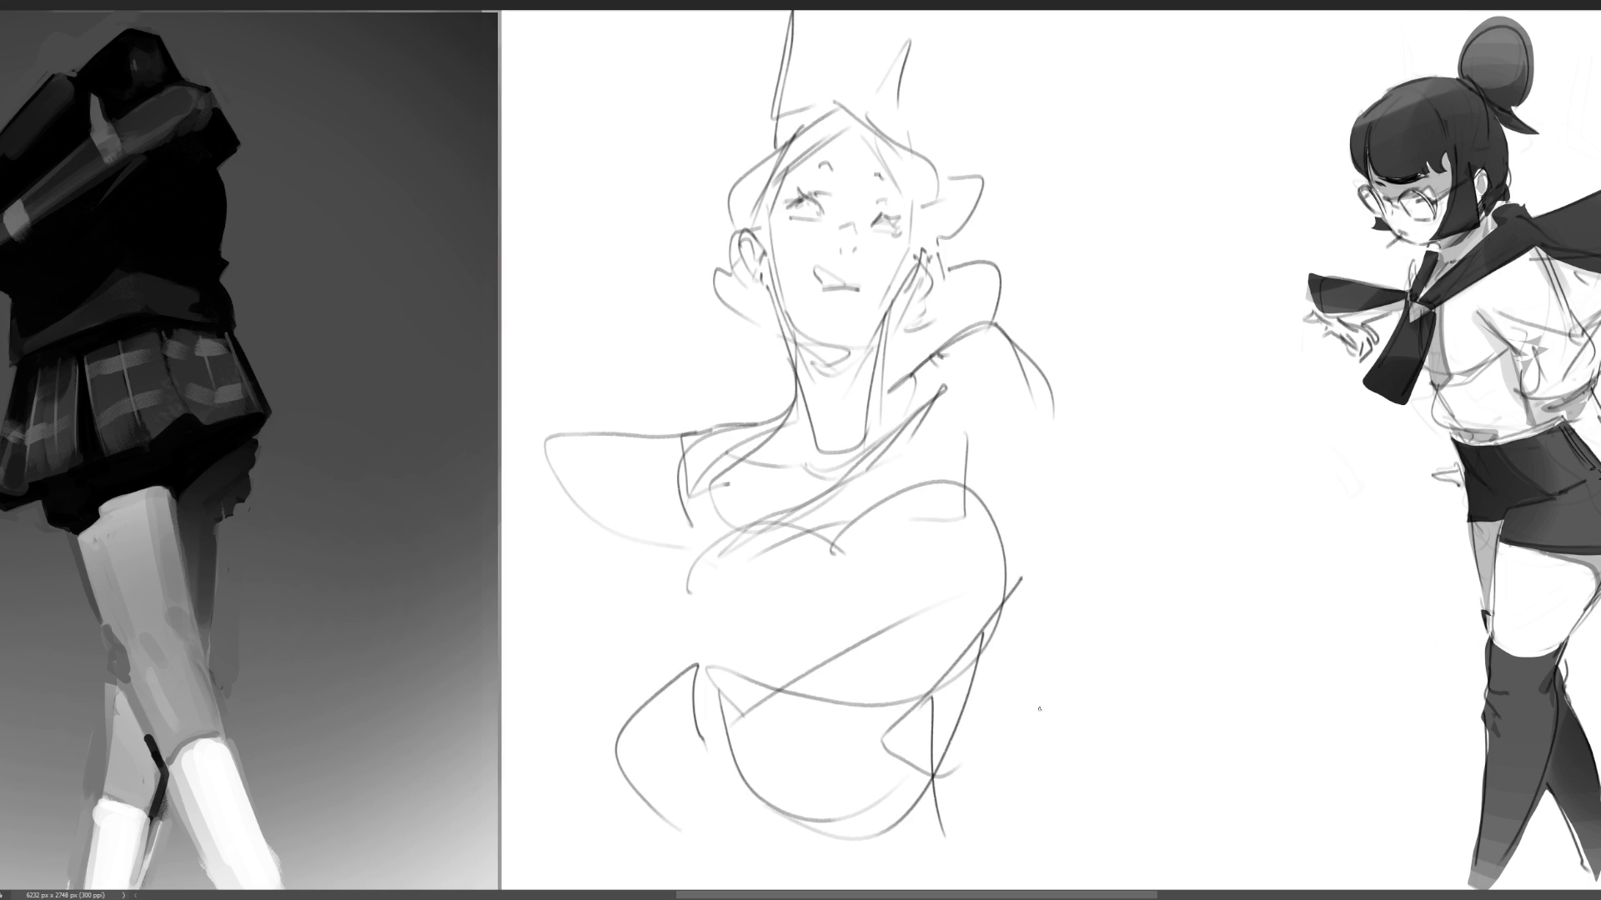
- Draw long hair down the right side and a loose sleeve on the left arm
mouse_move(1027, 363)
left_mouse_down()
mouse_move(1067, 650)
mouse_move(1062, 765)
left_mouse_up()
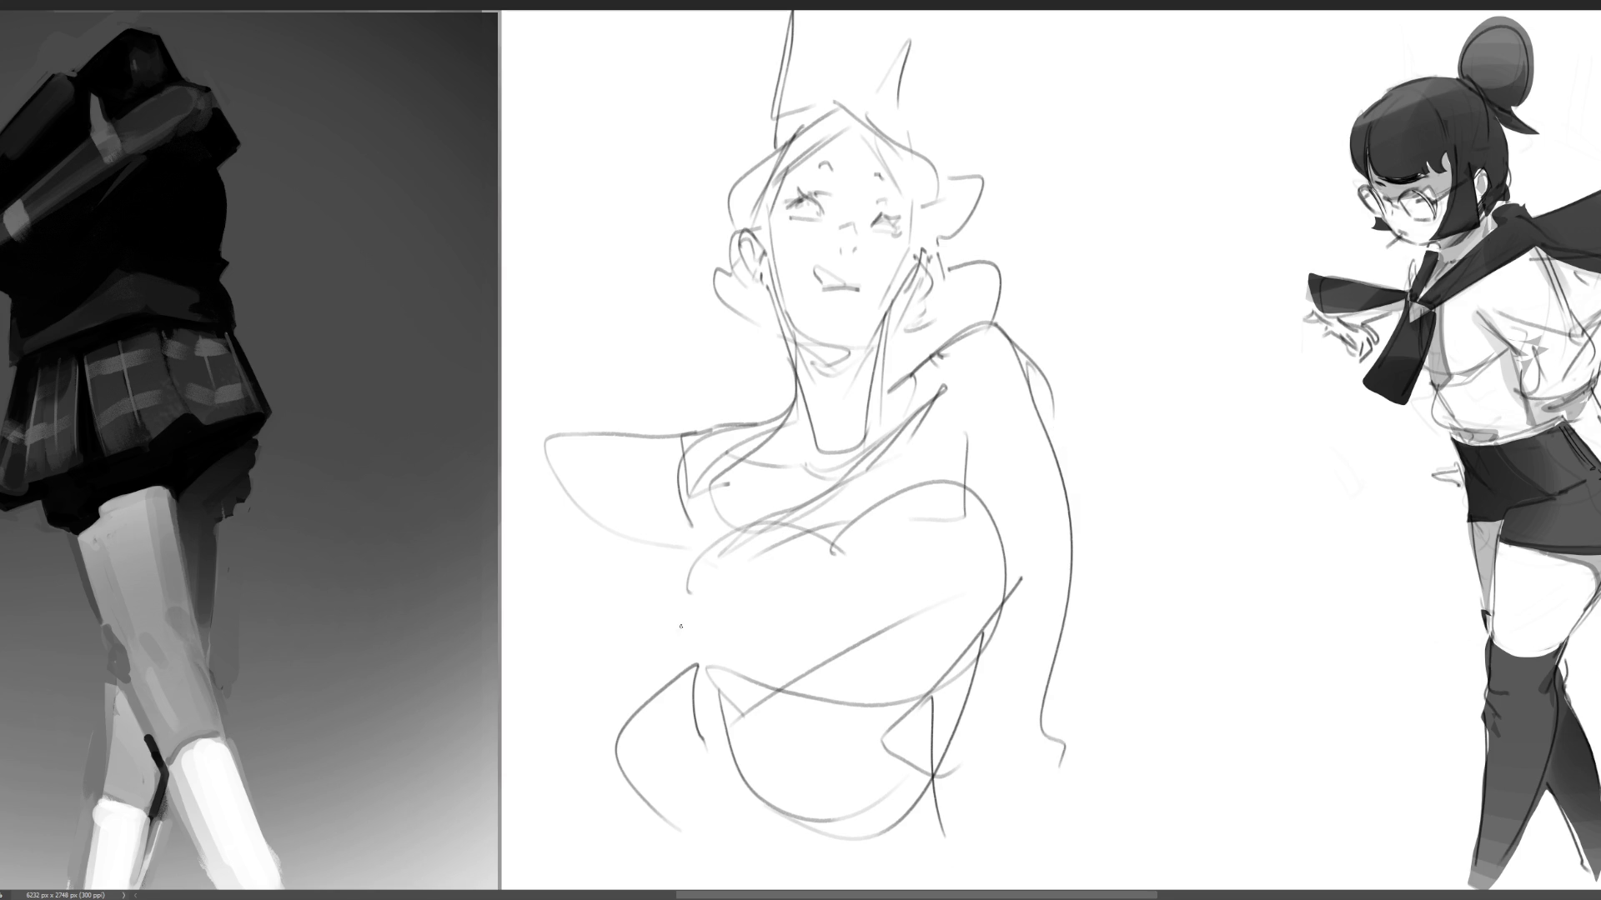
mouse_move(582, 433)
left_mouse_down()
mouse_move(554, 654)
mouse_move(631, 677)
left_mouse_up()
mouse_move(490, 501)
left_mouse_down()
mouse_move(621, 659)
mouse_move(694, 666)
left_mouse_up()
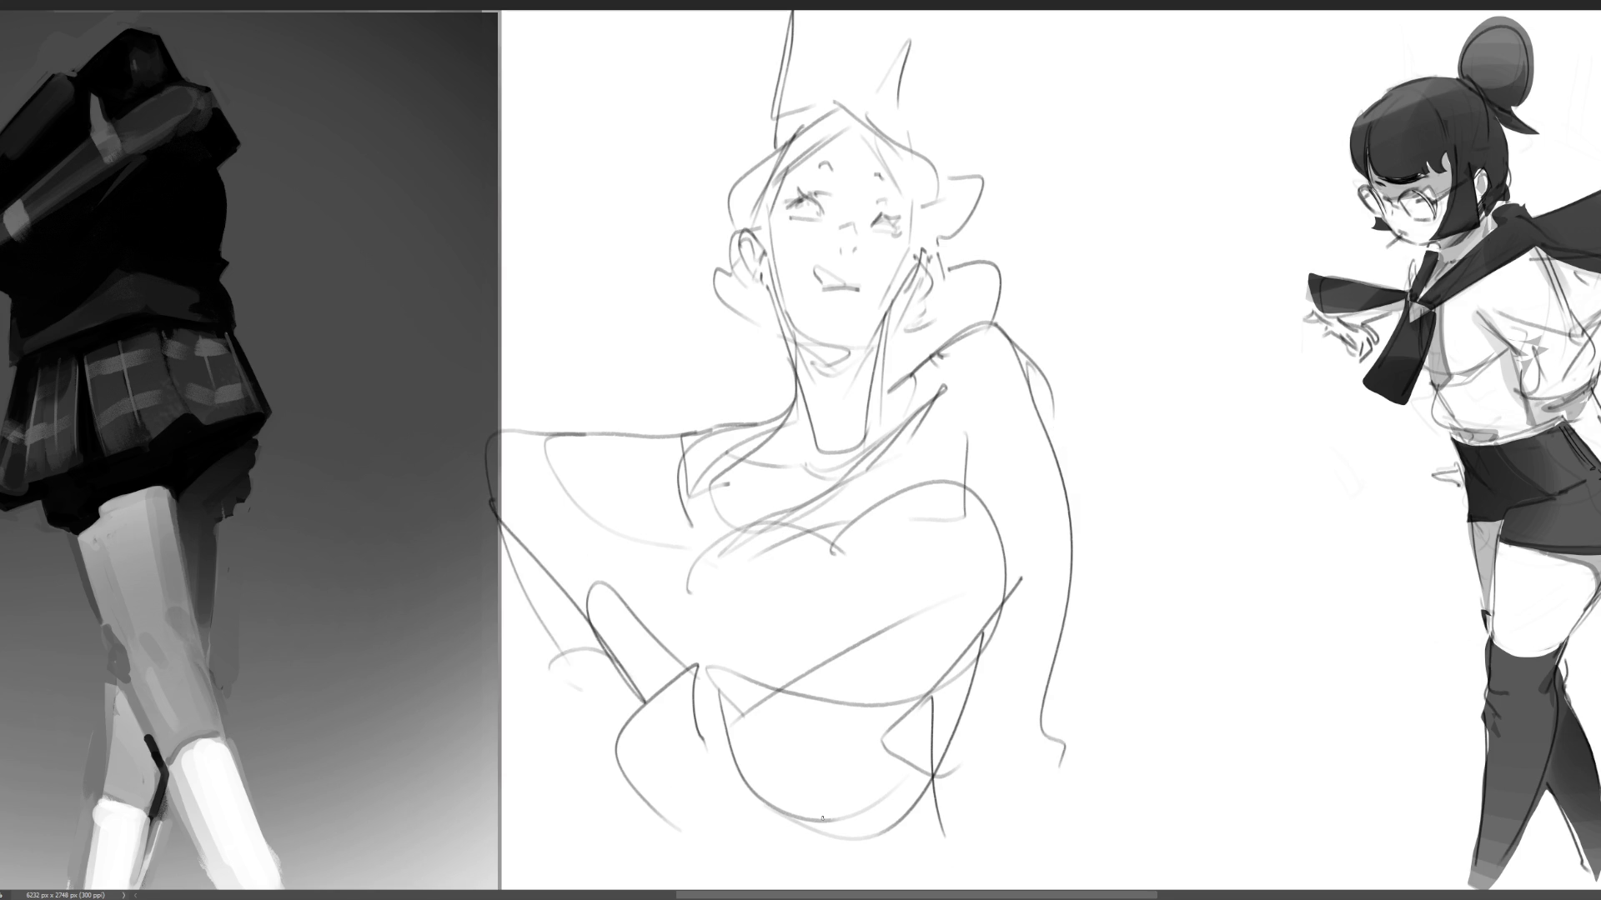
- Draw bunny ears above the head and add strokes along the sides of the face
left_click_drag(875, 111, 925, 12)
left_click_drag(904, 115, 985, 22)
left_click_drag(917, 116, 964, 46)
left_click_drag(812, 25, 800, 104)
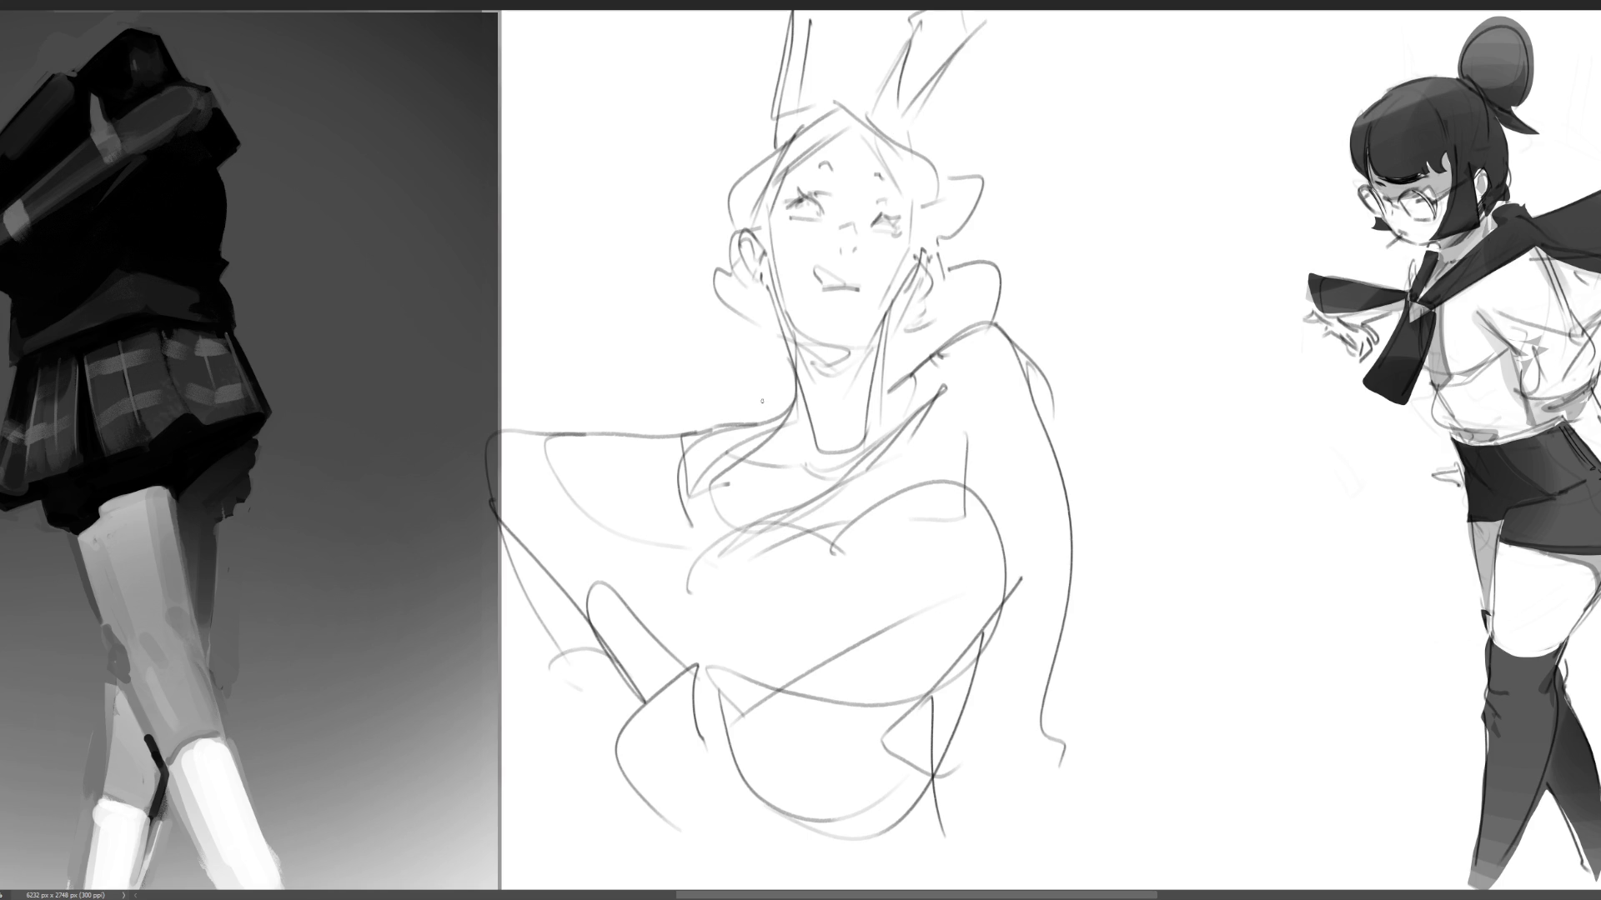
mouse_move(749, 238)
left_mouse_down()
mouse_move(755, 198)
mouse_move(773, 210)
mouse_move(775, 160)
mouse_move(917, 254)
mouse_move(854, 230)
mouse_move(869, 256)
mouse_move(846, 306)
left_mouse_up()
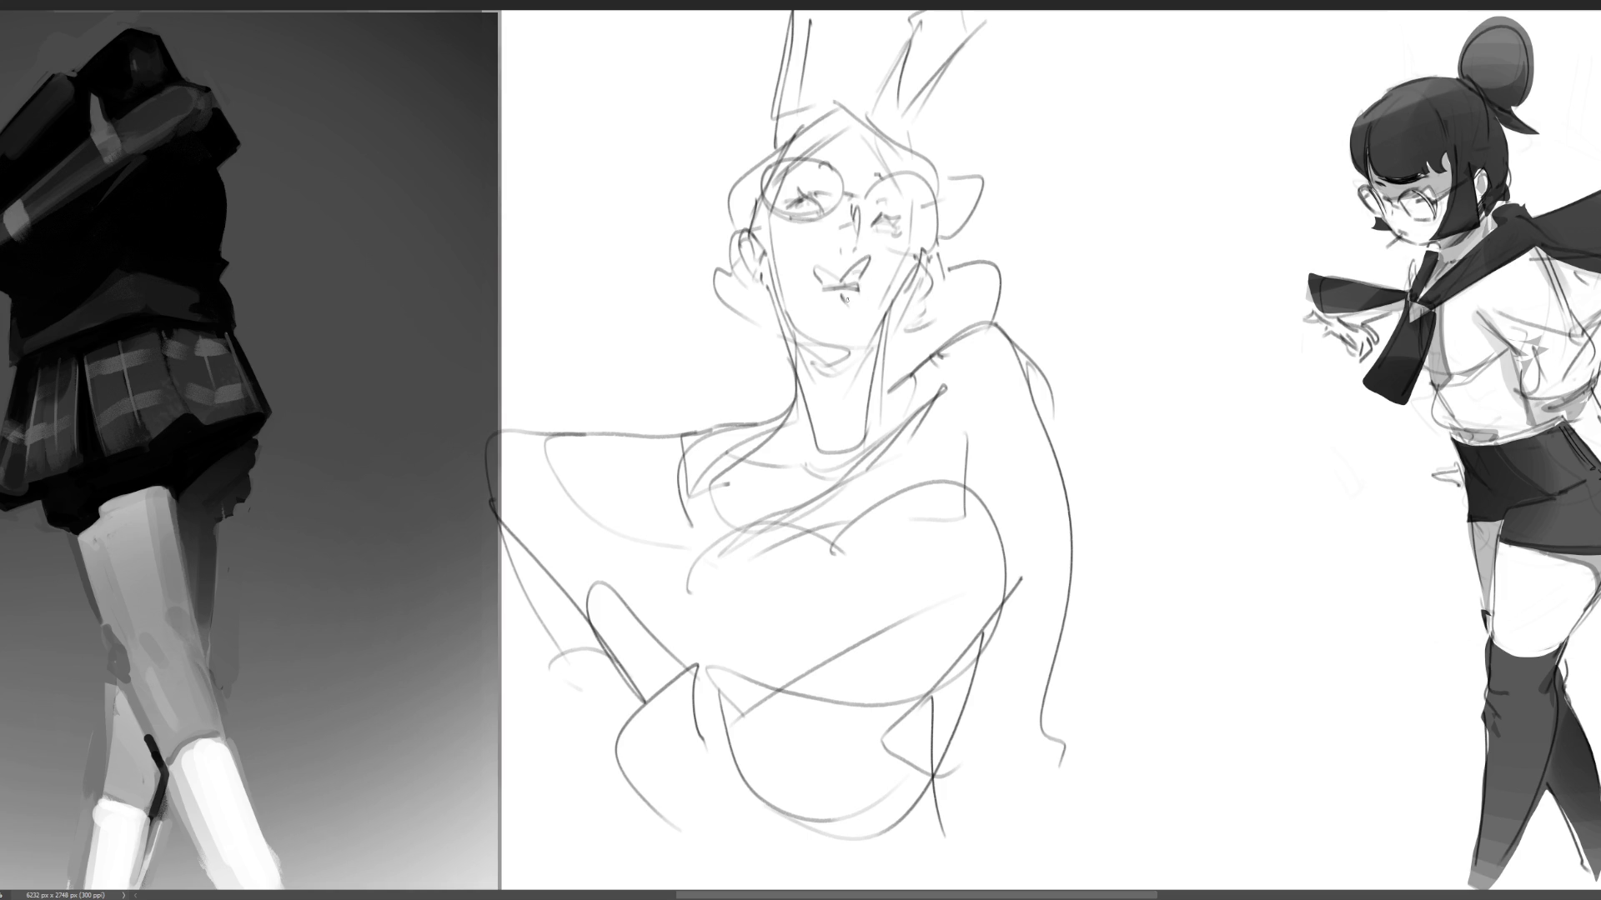
left_click_drag(925, 267, 916, 303)
- Refine the glasses lenses and sketch a flowing ribbon strand left of the head
left_click_drag(839, 208, 856, 200)
left_click_drag(871, 221, 907, 238)
left_click_drag(862, 190, 879, 171)
left_click_drag(896, 165, 927, 234)
left_click_drag(760, 173, 755, 214)
left_click_drag(648, 340, 873, 404)
mouse_move(657, 352)
left_mouse_down()
mouse_move(793, 405)
mouse_move(626, 310)
mouse_move(600, 247)
mouse_move(634, 317)
left_mouse_up()
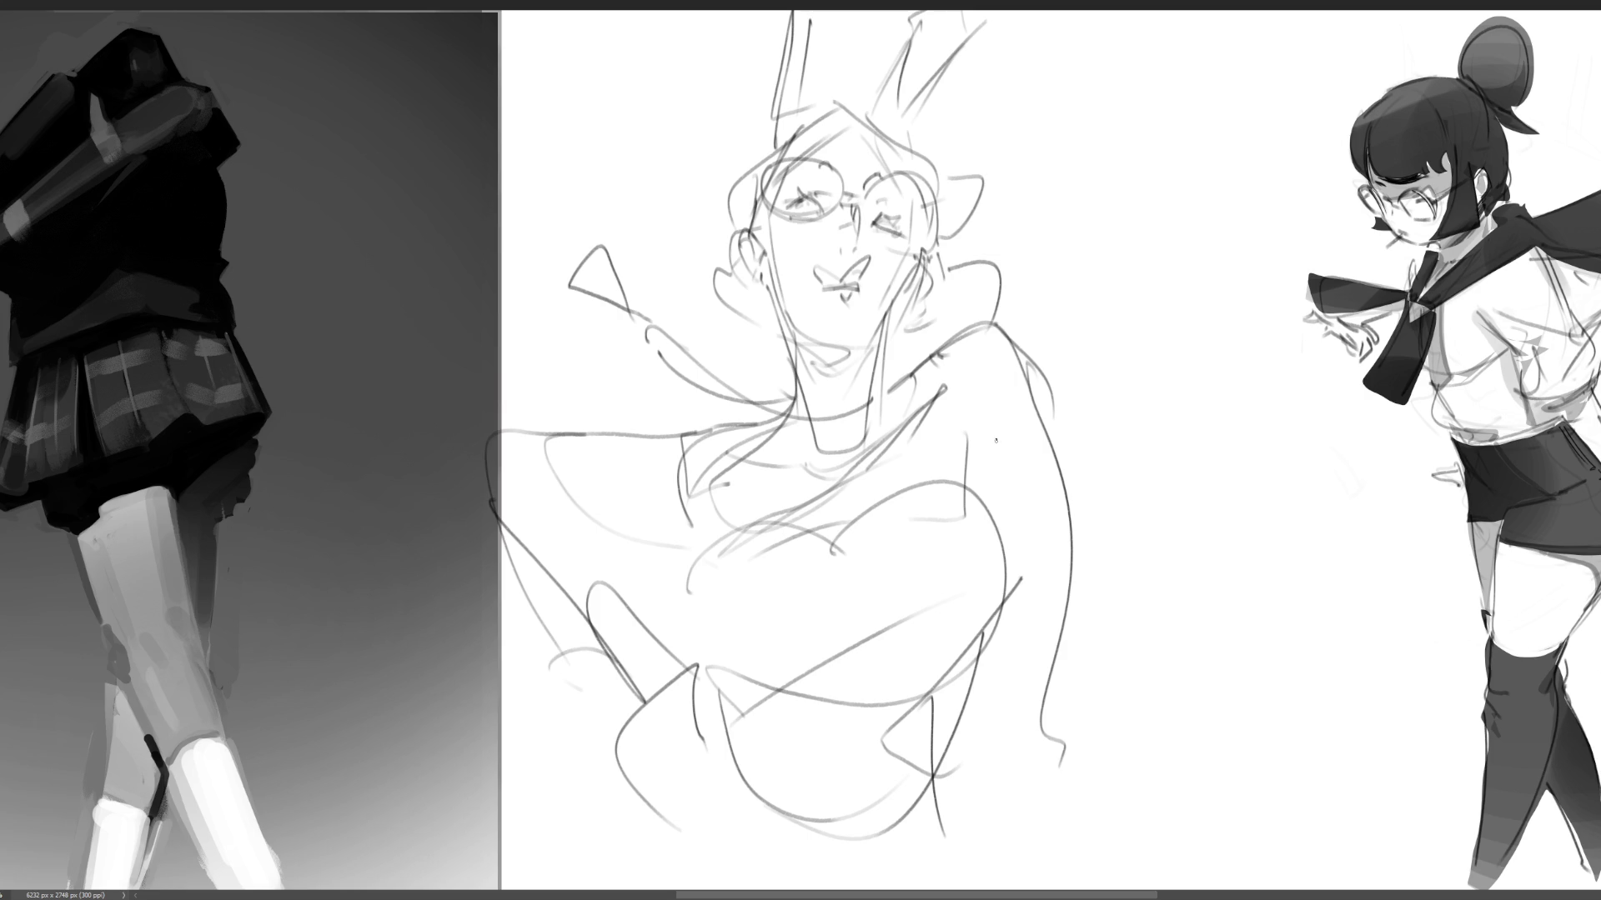
- Refine the shoulder lines and mark the chest with V-shaped and curved lines
left_click_drag(960, 458, 983, 436)
left_click_drag(964, 454, 965, 485)
mouse_move(662, 499)
left_mouse_down()
mouse_move(708, 528)
mouse_move(694, 569)
left_mouse_up()
mouse_move(638, 436)
left_mouse_down()
mouse_move(758, 419)
mouse_move(820, 442)
mouse_move(947, 385)
left_mouse_up()
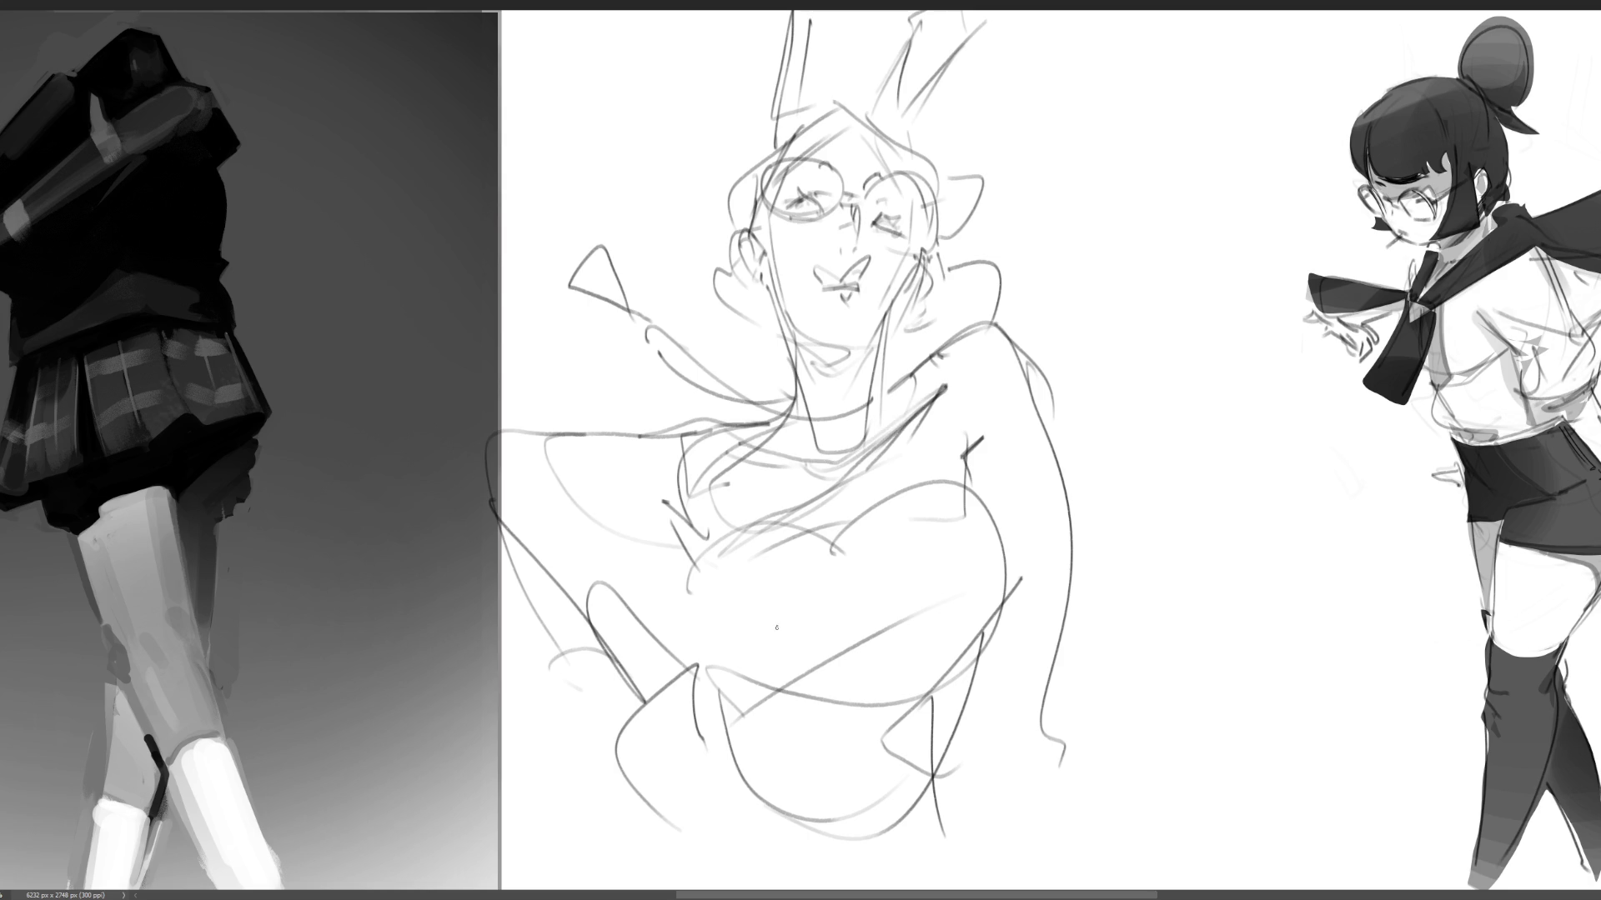
left_click_drag(830, 557, 882, 476)
left_click_drag(766, 533, 813, 504)
- Outline the bodice around the chest and shape the waist and lower bodysuit
mouse_move(719, 527)
left_mouse_down()
mouse_move(696, 679)
mouse_move(873, 692)
left_mouse_up()
left_click_drag(959, 500, 983, 630)
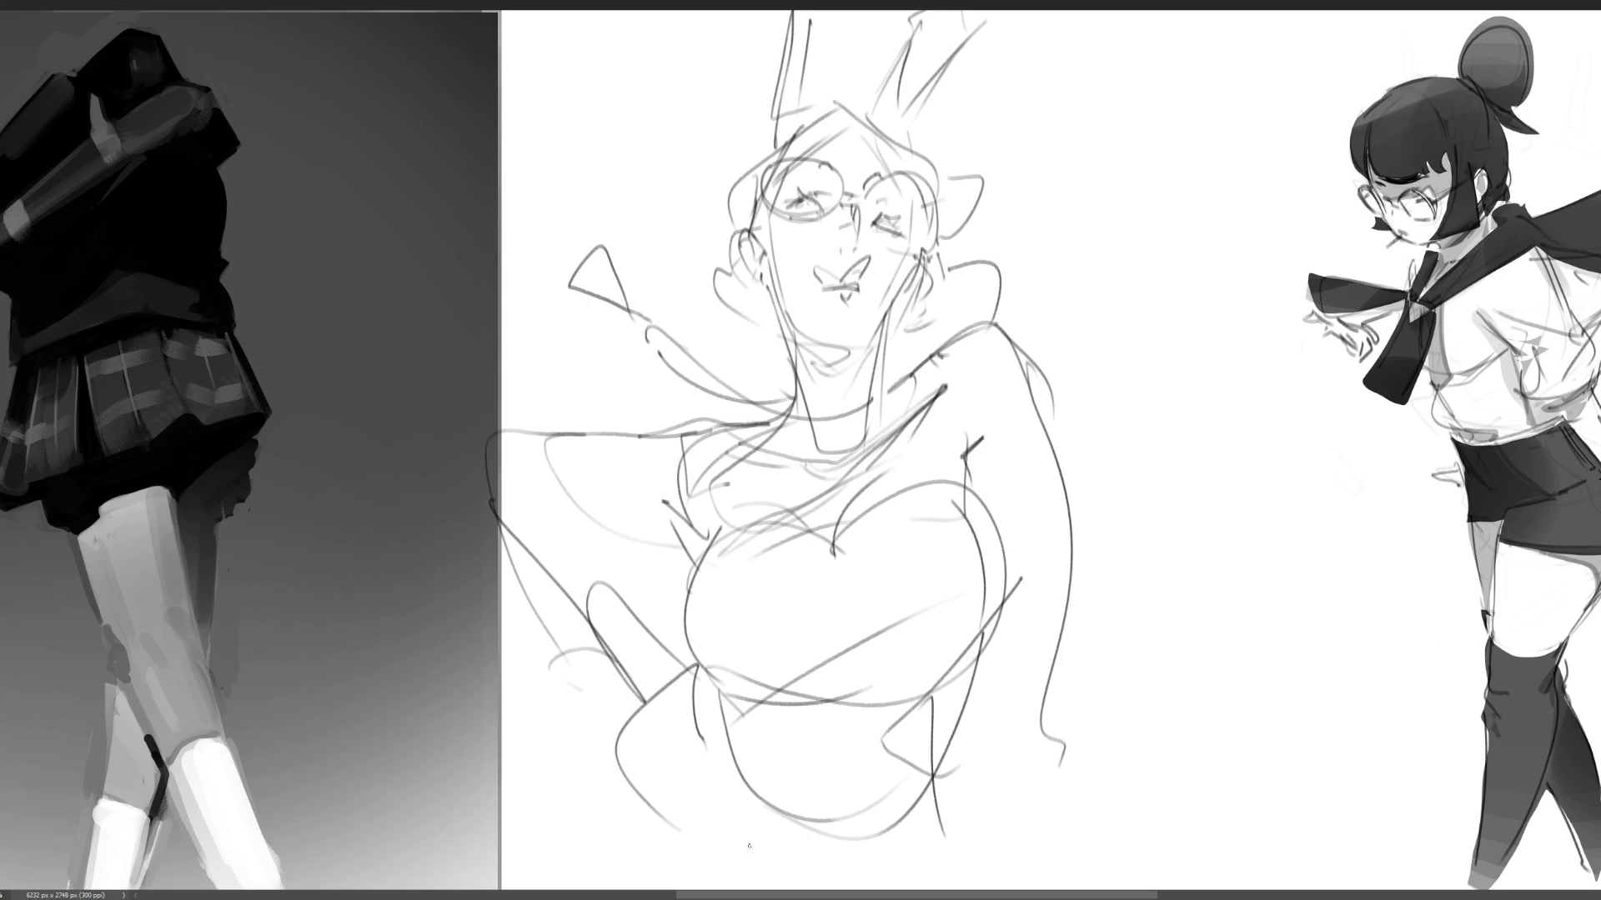
left_click_drag(714, 700, 910, 685)
mouse_move(950, 689)
left_mouse_down()
mouse_move(934, 765)
mouse_move(817, 843)
left_mouse_up()
mouse_move(709, 662)
left_mouse_down()
mouse_move(700, 733)
mouse_move(817, 859)
left_mouse_up()
mouse_move(957, 705)
left_mouse_down()
mouse_move(847, 858)
mouse_move(929, 783)
left_mouse_up()
left_click_drag(967, 669, 939, 848)
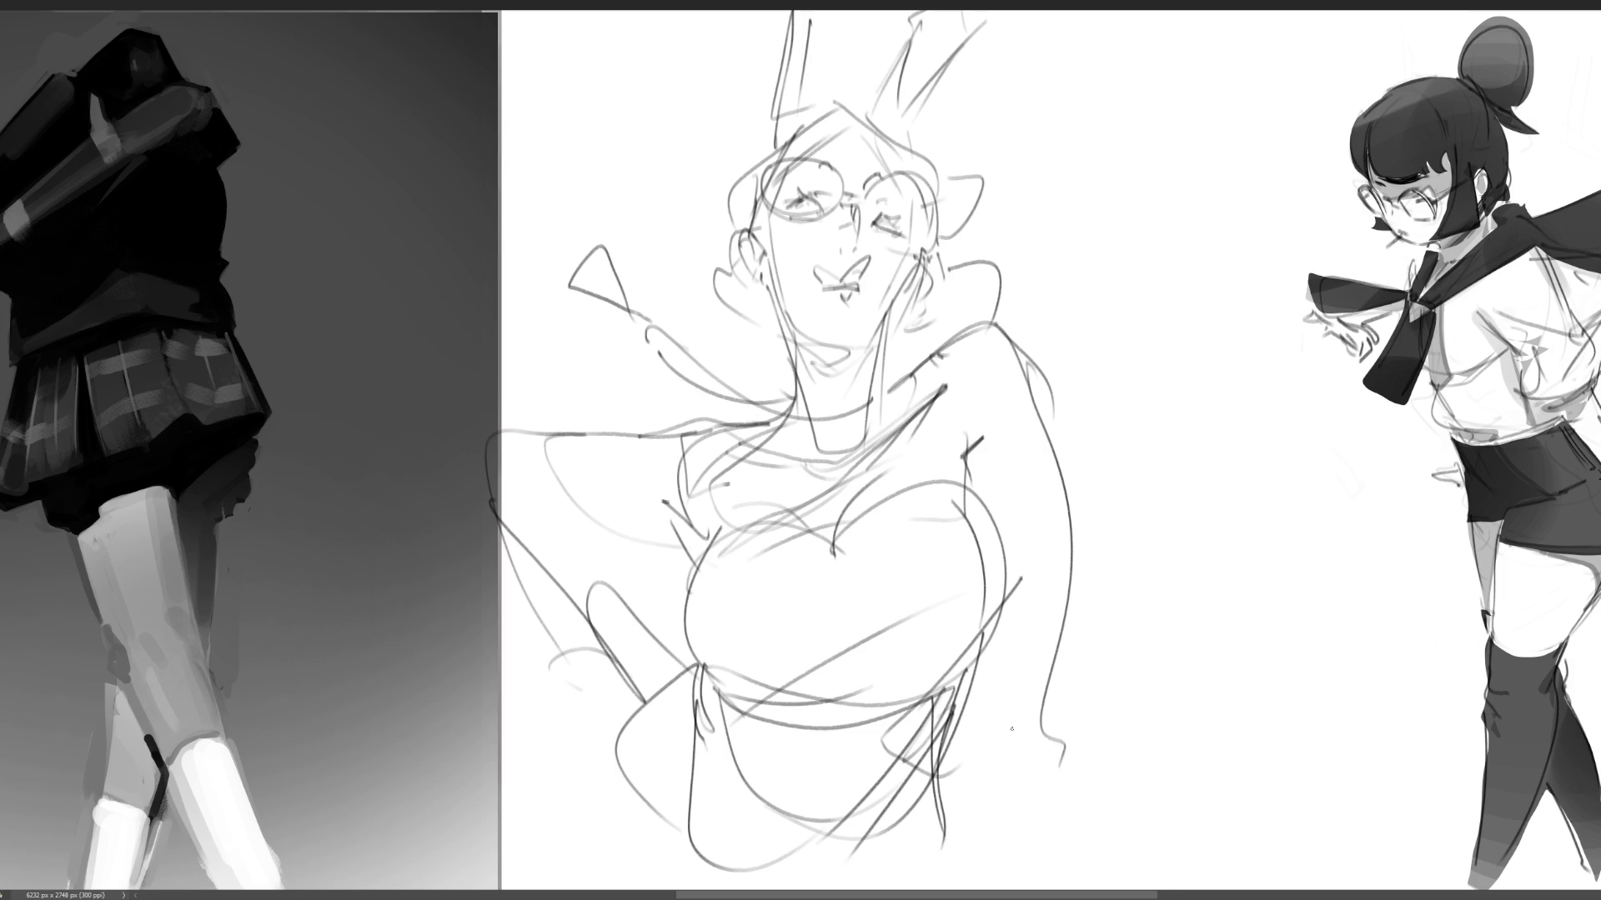
- Sketch hair strands down the right side and rework the left arm, sleeve and shoulder
left_click_drag(1000, 687, 1048, 655)
left_click_drag(1066, 588, 1046, 817)
left_click_drag(970, 699, 972, 813)
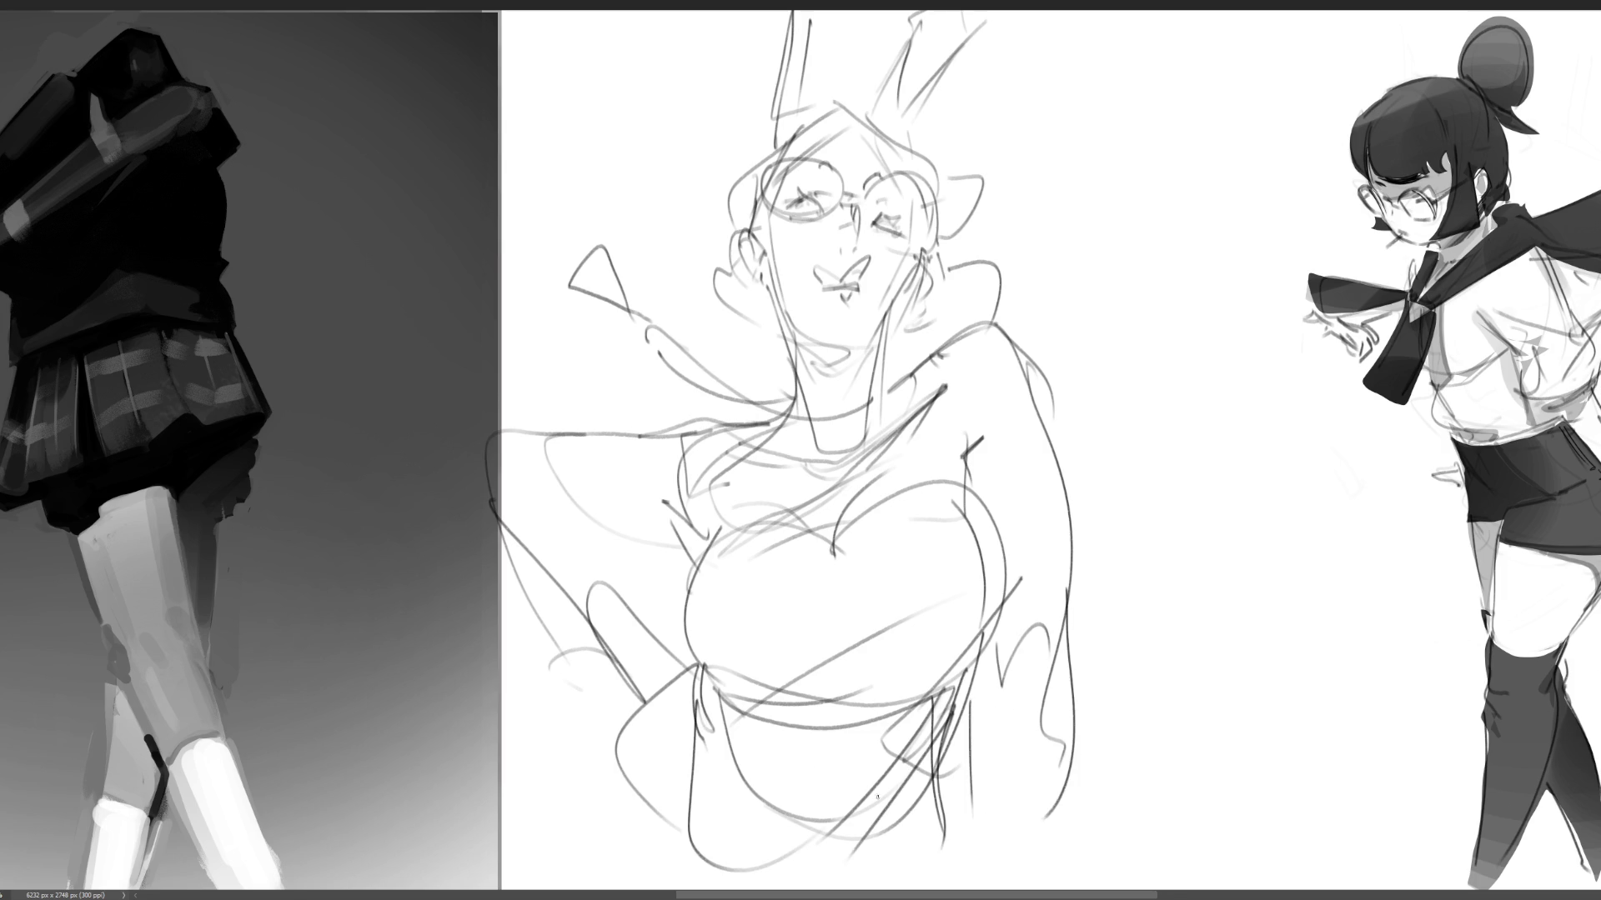
left_click_drag(588, 640, 660, 680)
left_click_drag(642, 674, 607, 726)
left_click_drag(617, 630, 594, 649)
mouse_move(589, 609)
left_mouse_down()
mouse_move(542, 632)
mouse_move(583, 560)
left_mouse_up()
left_click_drag(584, 564, 625, 623)
left_click_drag(559, 497, 648, 526)
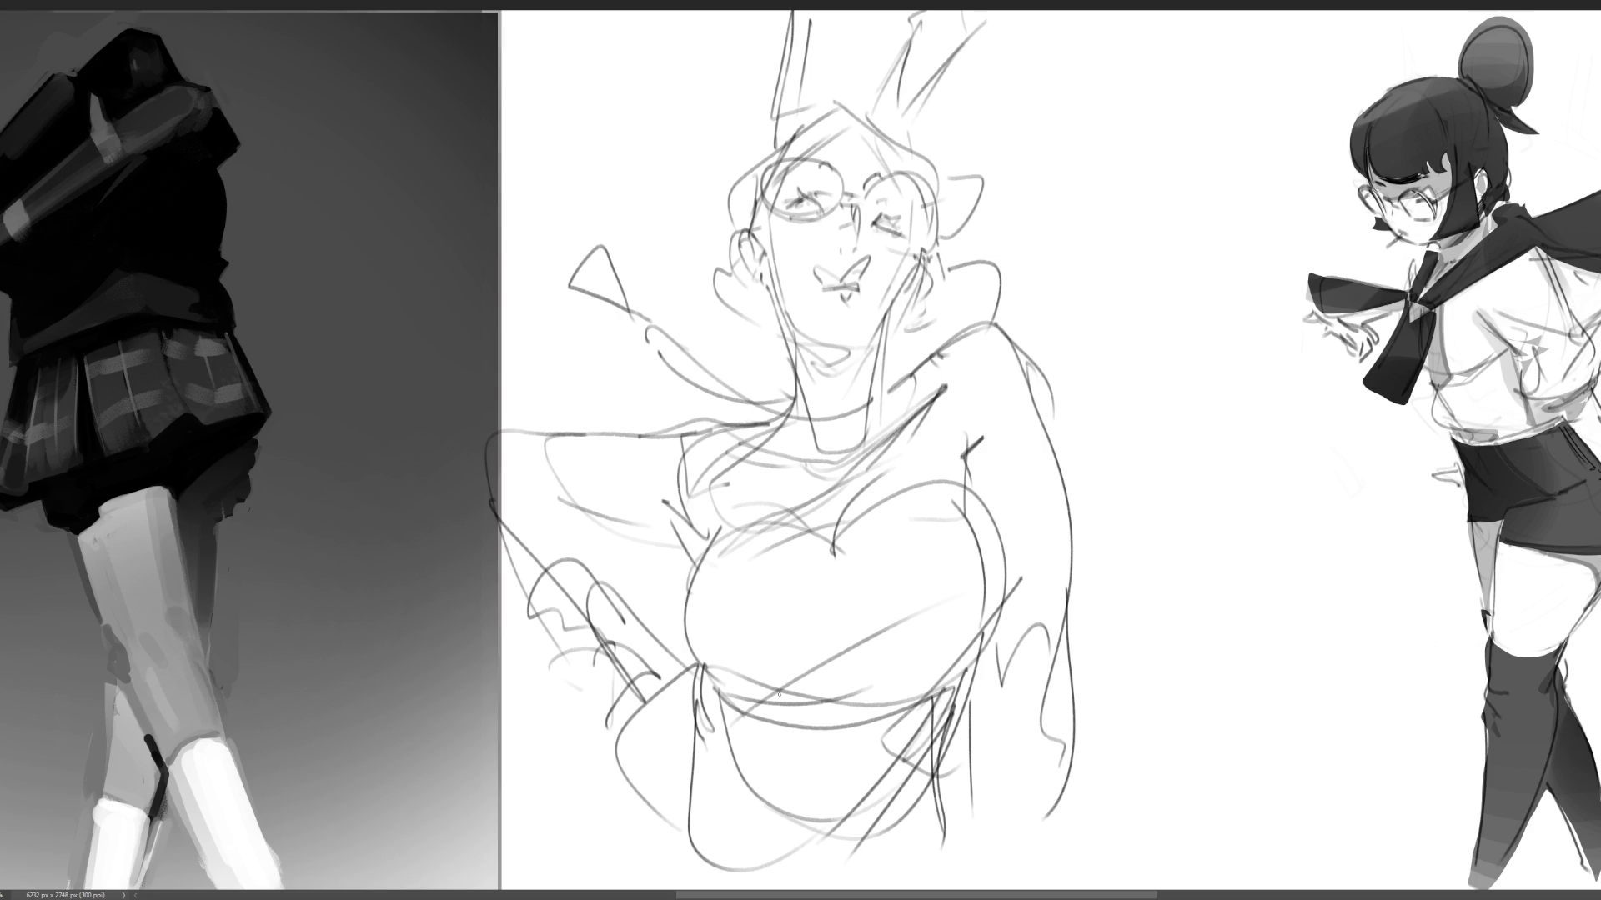
- Draw a flowing bow right of the head and an arm reaching out to the right
mouse_move(1001, 299)
left_mouse_down()
mouse_move(967, 263)
mouse_move(1067, 338)
mouse_move(1079, 373)
left_mouse_up()
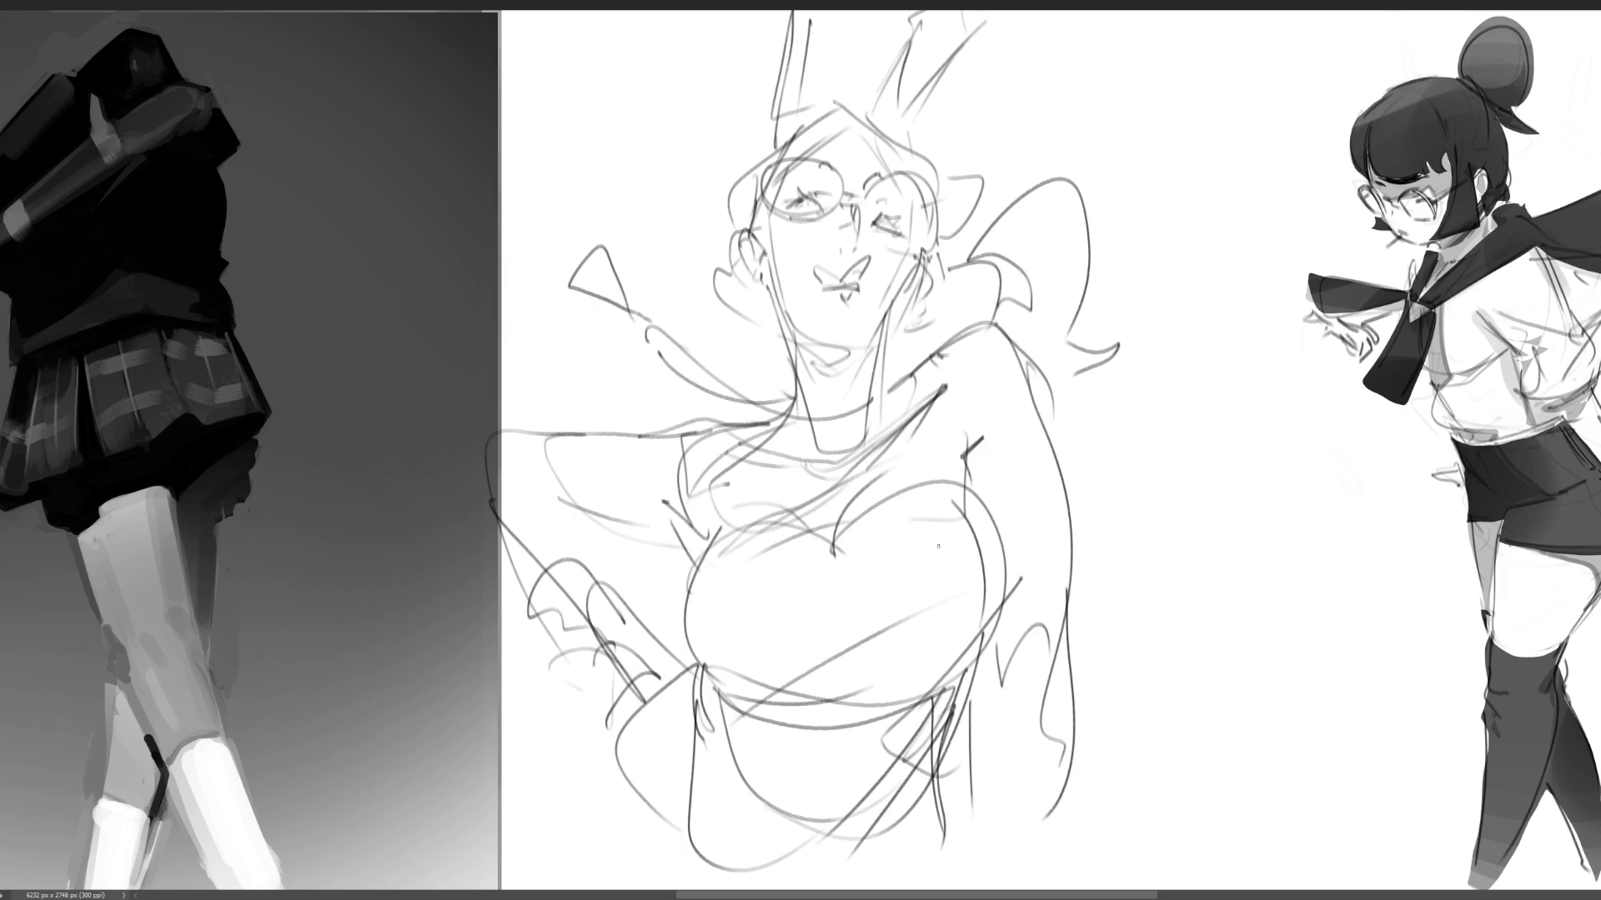
mouse_move(1067, 548)
left_mouse_down()
mouse_move(1019, 567)
mouse_move(1012, 638)
mouse_move(1119, 590)
left_mouse_up()
mouse_move(1000, 692)
left_mouse_down()
mouse_move(1049, 642)
mouse_move(1070, 682)
left_mouse_up()
mouse_move(1052, 537)
left_mouse_down()
mouse_move(1163, 473)
mouse_move(1147, 546)
mouse_move(1063, 691)
left_mouse_up()
mouse_move(1149, 471)
left_mouse_down()
mouse_move(1248, 466)
mouse_move(1247, 500)
mouse_move(1317, 425)
mouse_move(1293, 489)
left_mouse_up()
- Sketch the reaching hand with its fingers, and start lasso-selecting the bunny ears
left_click_drag(1242, 507, 1250, 530)
left_click_drag(1337, 382, 1317, 444)
left_click_drag(1320, 442, 1384, 477)
left_click_drag(1244, 521, 1347, 551)
left_click_drag(1386, 474, 1421, 510)
mouse_move(1352, 445)
left_mouse_down()
mouse_move(1417, 460)
mouse_move(1363, 516)
left_mouse_up()
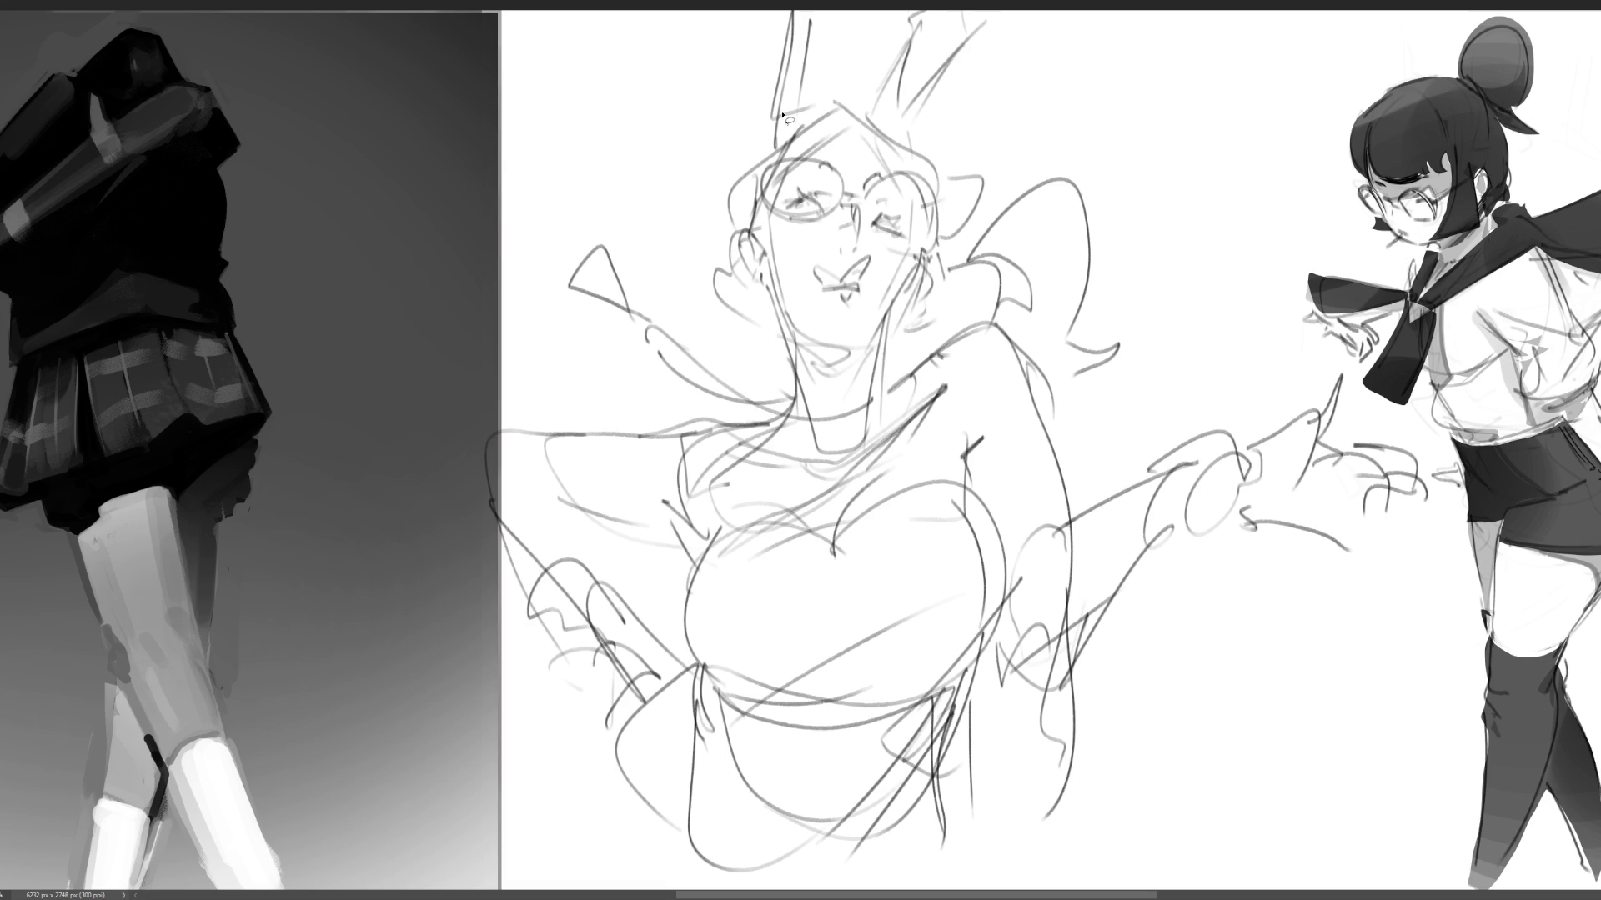
left_click_drag(835, 100, 777, 143)
- Lasso-select the bunny ears, the hair and cheek area, and the bodice together
mouse_move(871, 124)
left_mouse_down()
mouse_move(992, 12)
mouse_move(885, 125)
left_mouse_up()
mouse_move(780, 266)
left_mouse_down()
mouse_move(768, 213)
mouse_move(738, 221)
mouse_move(775, 240)
mouse_move(847, 117)
mouse_move(896, 170)
mouse_move(907, 150)
mouse_move(946, 250)
mouse_move(940, 218)
mouse_move(917, 216)
mouse_move(940, 271)
mouse_move(890, 375)
mouse_move(988, 335)
mouse_move(950, 271)
mouse_move(1084, 159)
mouse_move(1139, 348)
mouse_move(1042, 384)
mouse_move(1044, 138)
left_mouse_up()
mouse_move(742, 248)
left_mouse_down()
mouse_move(724, 321)
mouse_move(788, 360)
mouse_move(747, 241)
left_mouse_up()
mouse_move(984, 652)
left_mouse_down()
mouse_move(961, 519)
mouse_move(834, 551)
mouse_move(682, 634)
mouse_move(671, 838)
mouse_move(917, 788)
left_mouse_up()
- Paint flat dark grey with an enlarged brush inside the selected ears, hair, bow and bodice
key("b")
key("bracketright")
key("bracketright")
key("bracketright")
left_click_drag(885, 652, 854, 469)
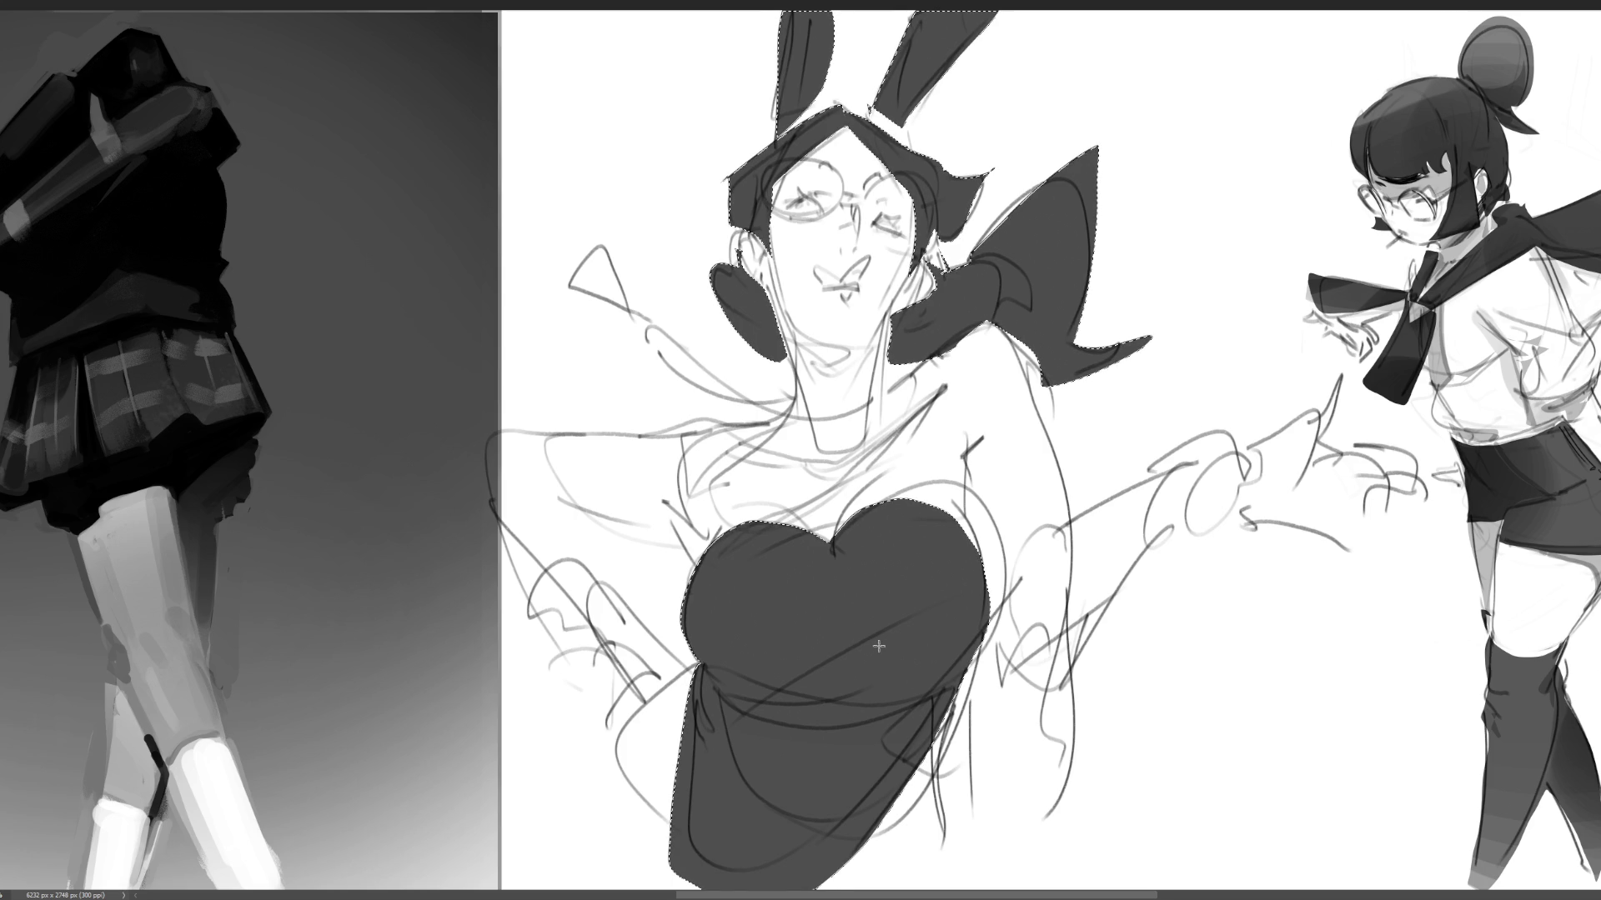
- Shade the chest, waist band and lower bodysuit in darker grey, then deselect
key("b")
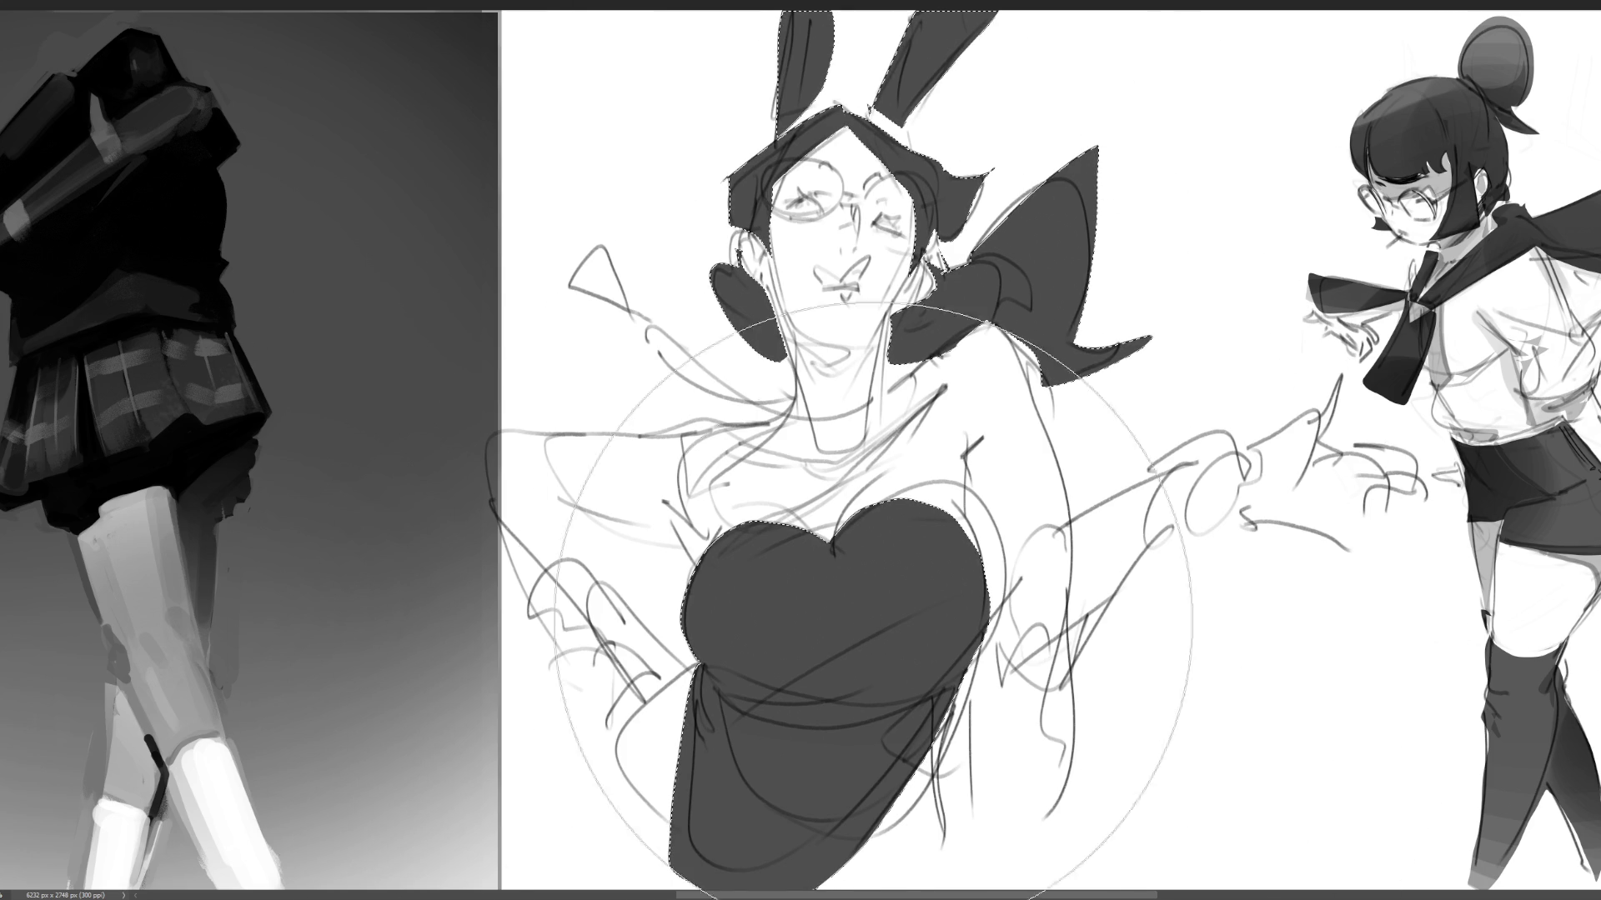
mouse_move(740, 654)
left_mouse_down()
mouse_move(792, 690)
mouse_move(917, 671)
mouse_move(876, 692)
mouse_move(775, 678)
mouse_move(755, 796)
mouse_move(833, 759)
mouse_move(739, 754)
left_mouse_up()
mouse_move(857, 799)
left_mouse_down()
mouse_move(784, 859)
mouse_move(730, 829)
mouse_move(734, 842)
mouse_move(788, 764)
mouse_move(801, 834)
mouse_move(865, 813)
mouse_move(775, 883)
left_mouse_up()
mouse_move(700, 679)
left_mouse_down()
mouse_move(733, 654)
mouse_move(808, 649)
left_mouse_up()
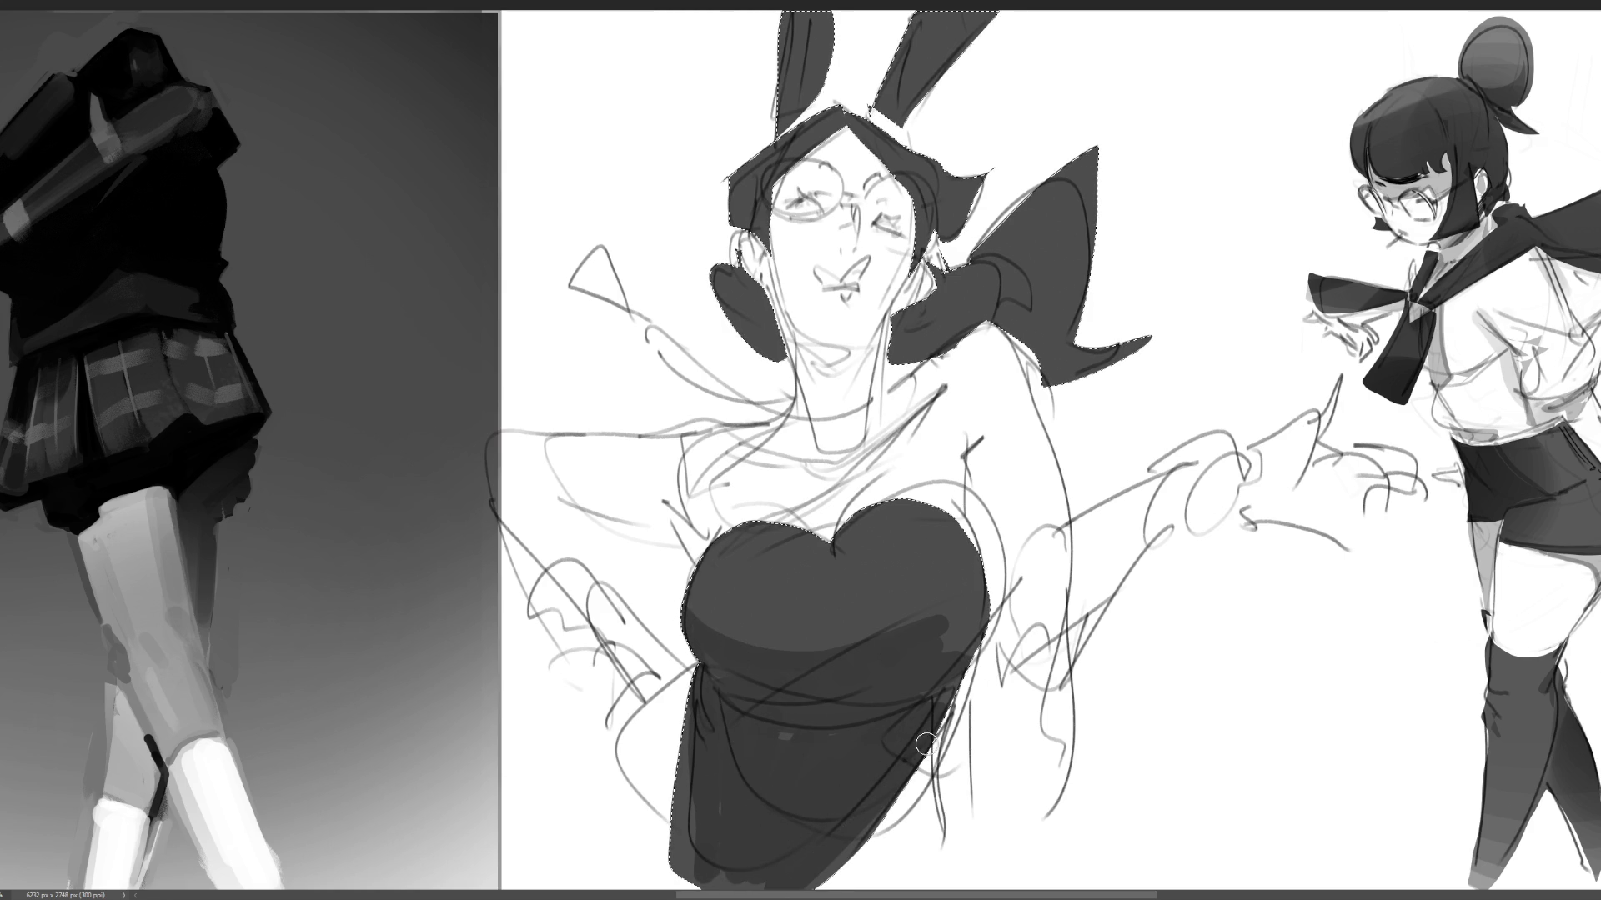
mouse_move(701, 631)
left_mouse_down()
mouse_move(936, 617)
mouse_move(971, 641)
left_mouse_up()
left_click_drag(725, 691, 823, 693)
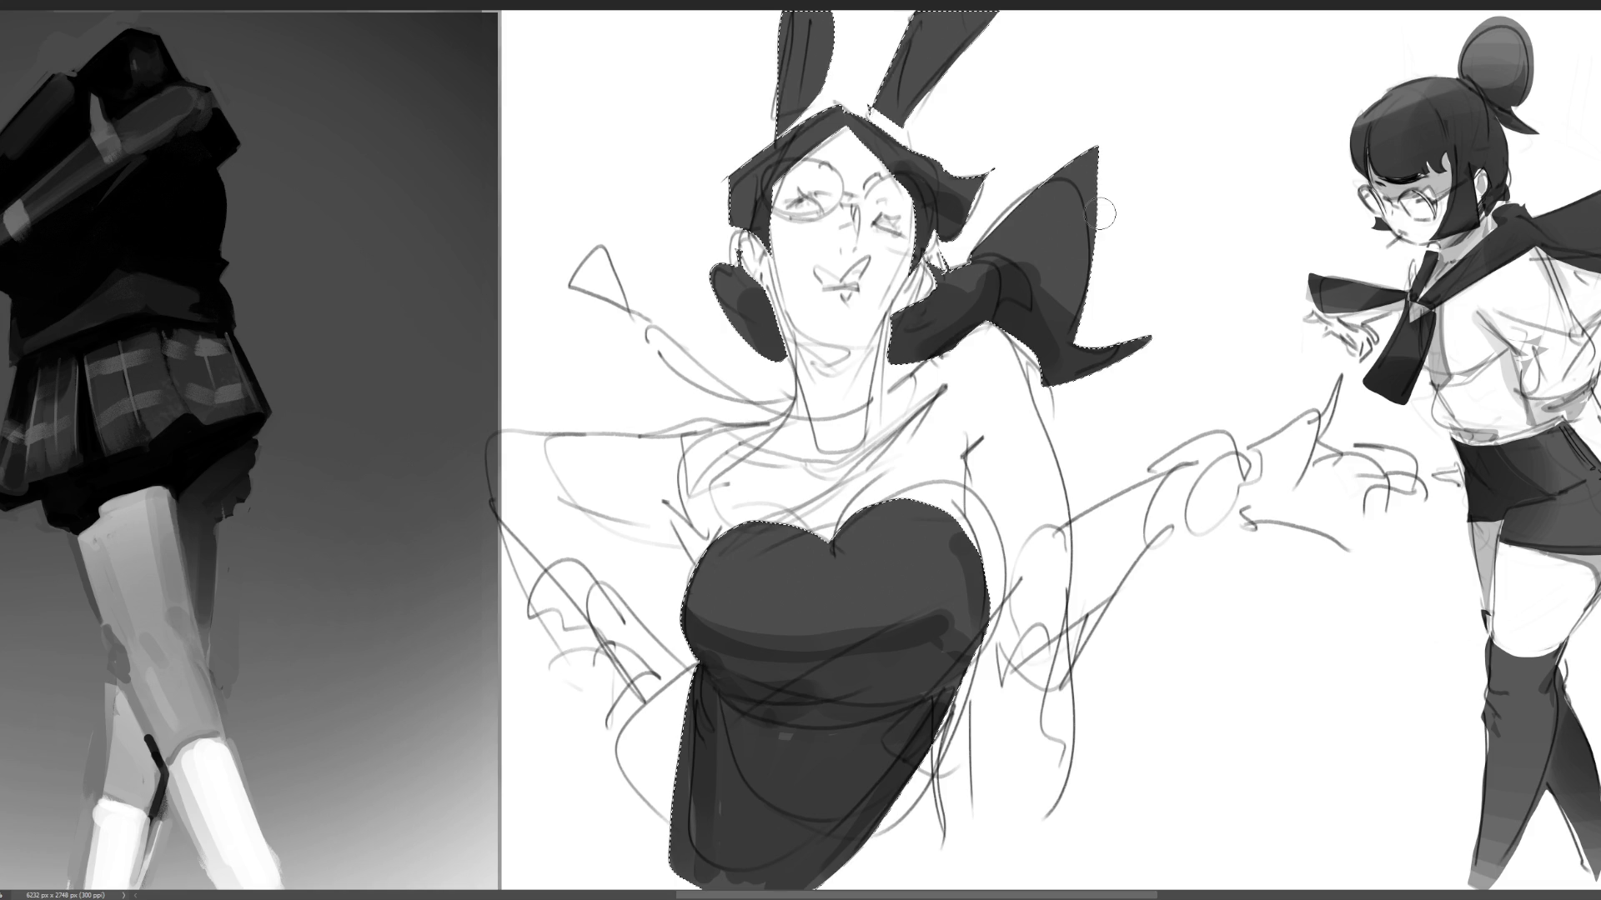
key("ctrl+d")
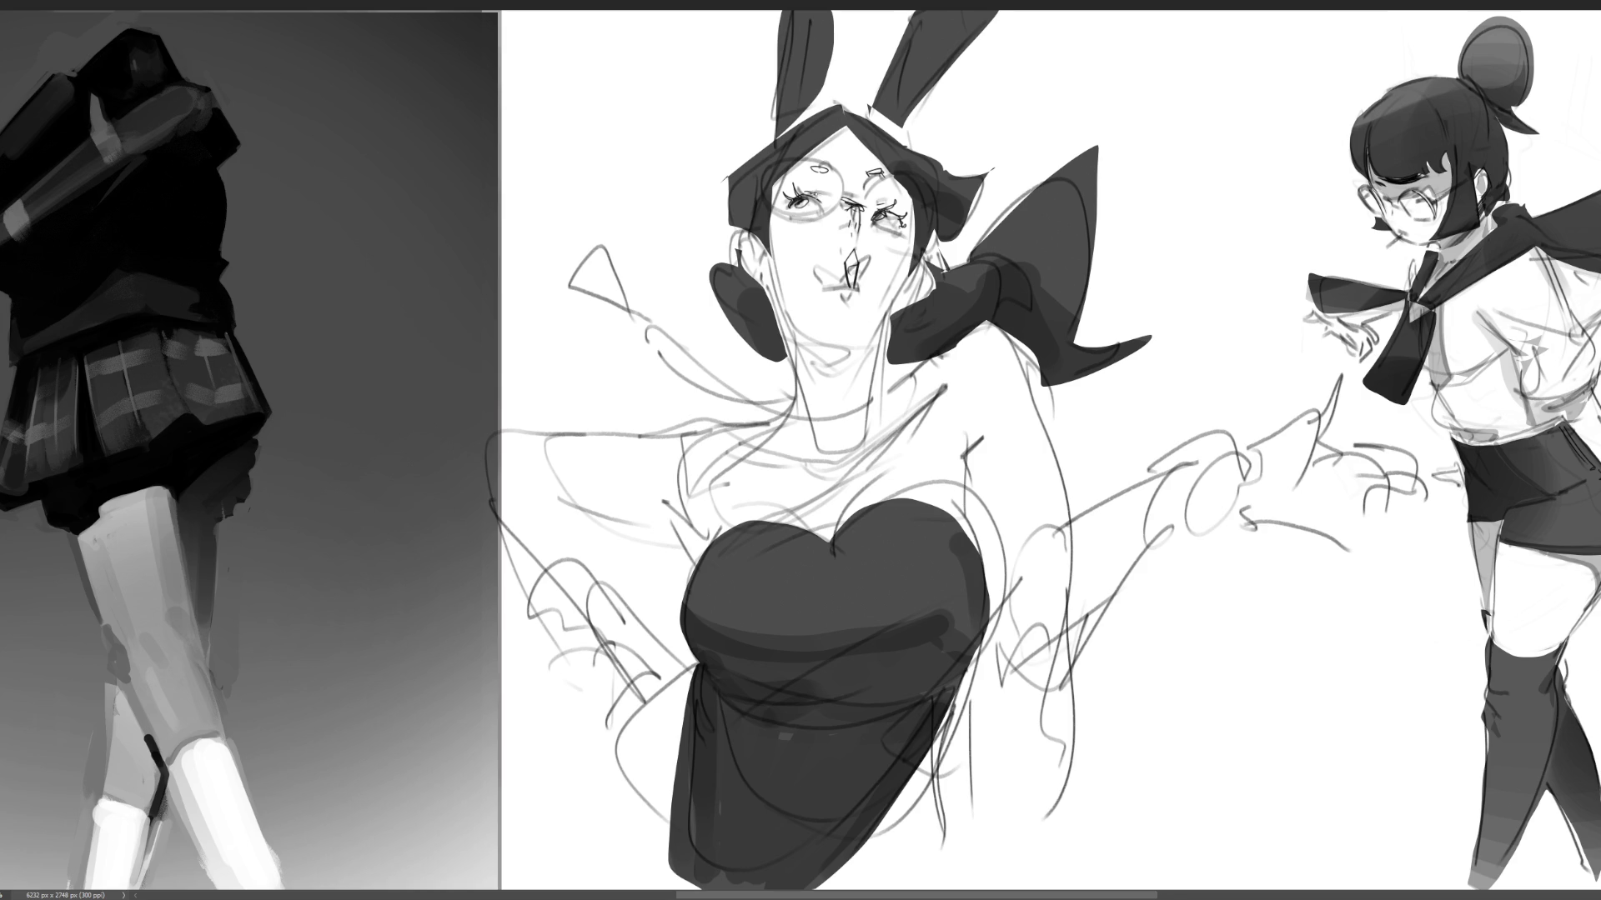
- Erase the old mouth lines and paint dark, pouting lips
mouse_move(813, 254)
left_mouse_down()
mouse_move(829, 287)
mouse_move(846, 271)
mouse_move(864, 296)
mouse_move(843, 274)
mouse_move(863, 290)
mouse_move(869, 274)
mouse_move(853, 288)
mouse_move(867, 278)
mouse_move(848, 265)
left_mouse_up()
mouse_move(844, 269)
left_mouse_down()
mouse_move(854, 283)
mouse_move(885, 263)
mouse_move(828, 295)
left_mouse_up()
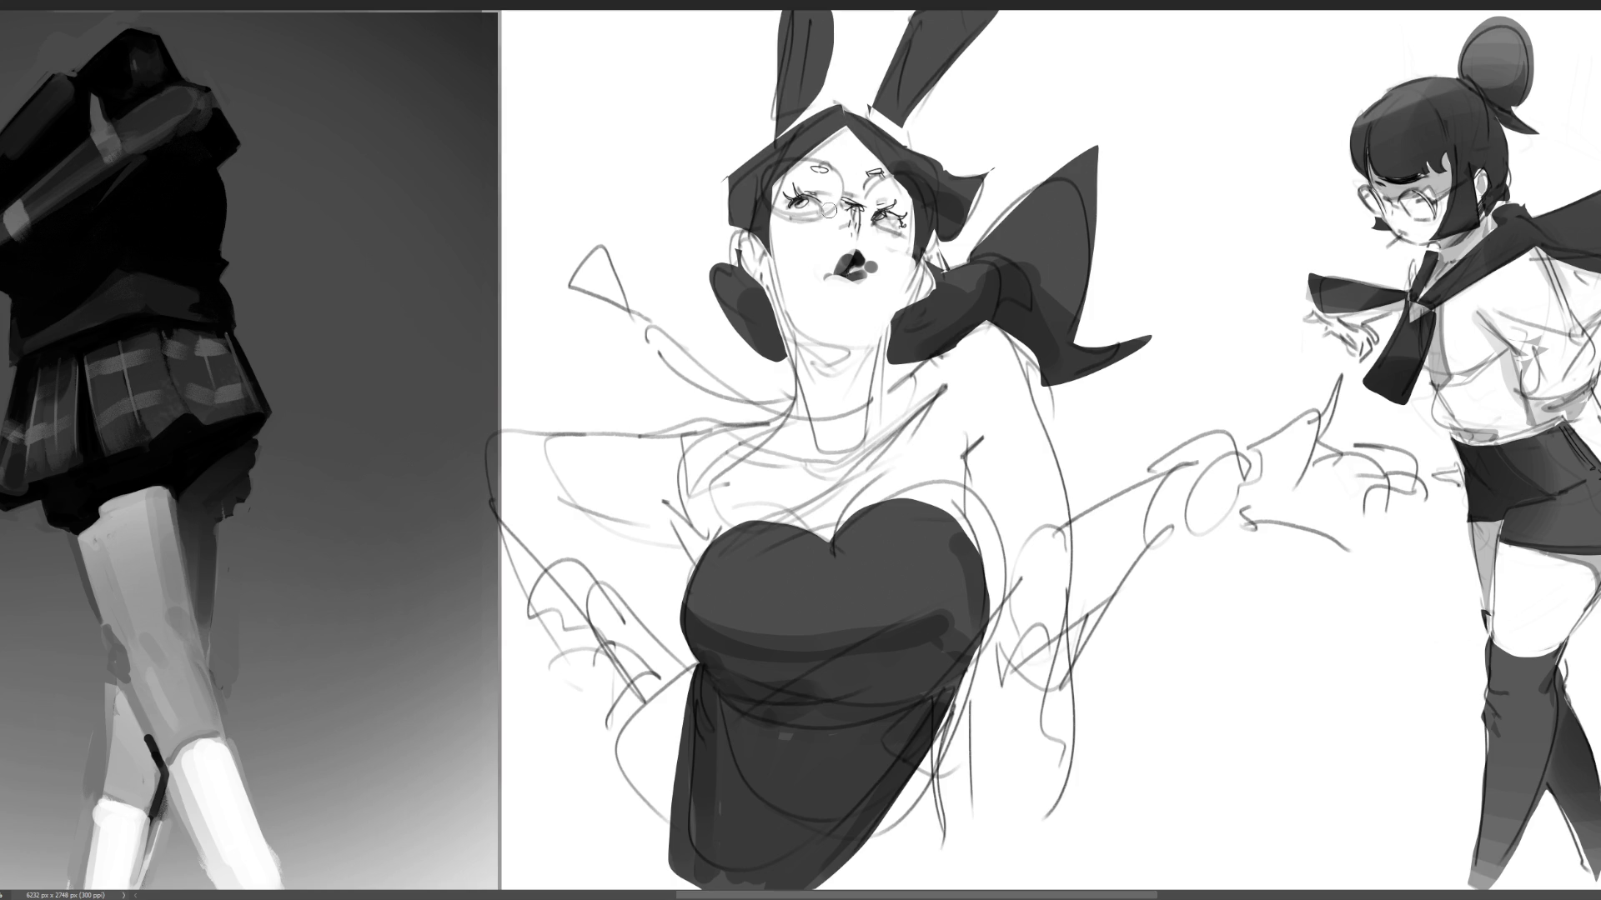
- Add a dark cheek mark and shade grey under the chin, down the neck and at the collarbone
left_click_drag(855, 214, 853, 240)
key("ctrl+z")
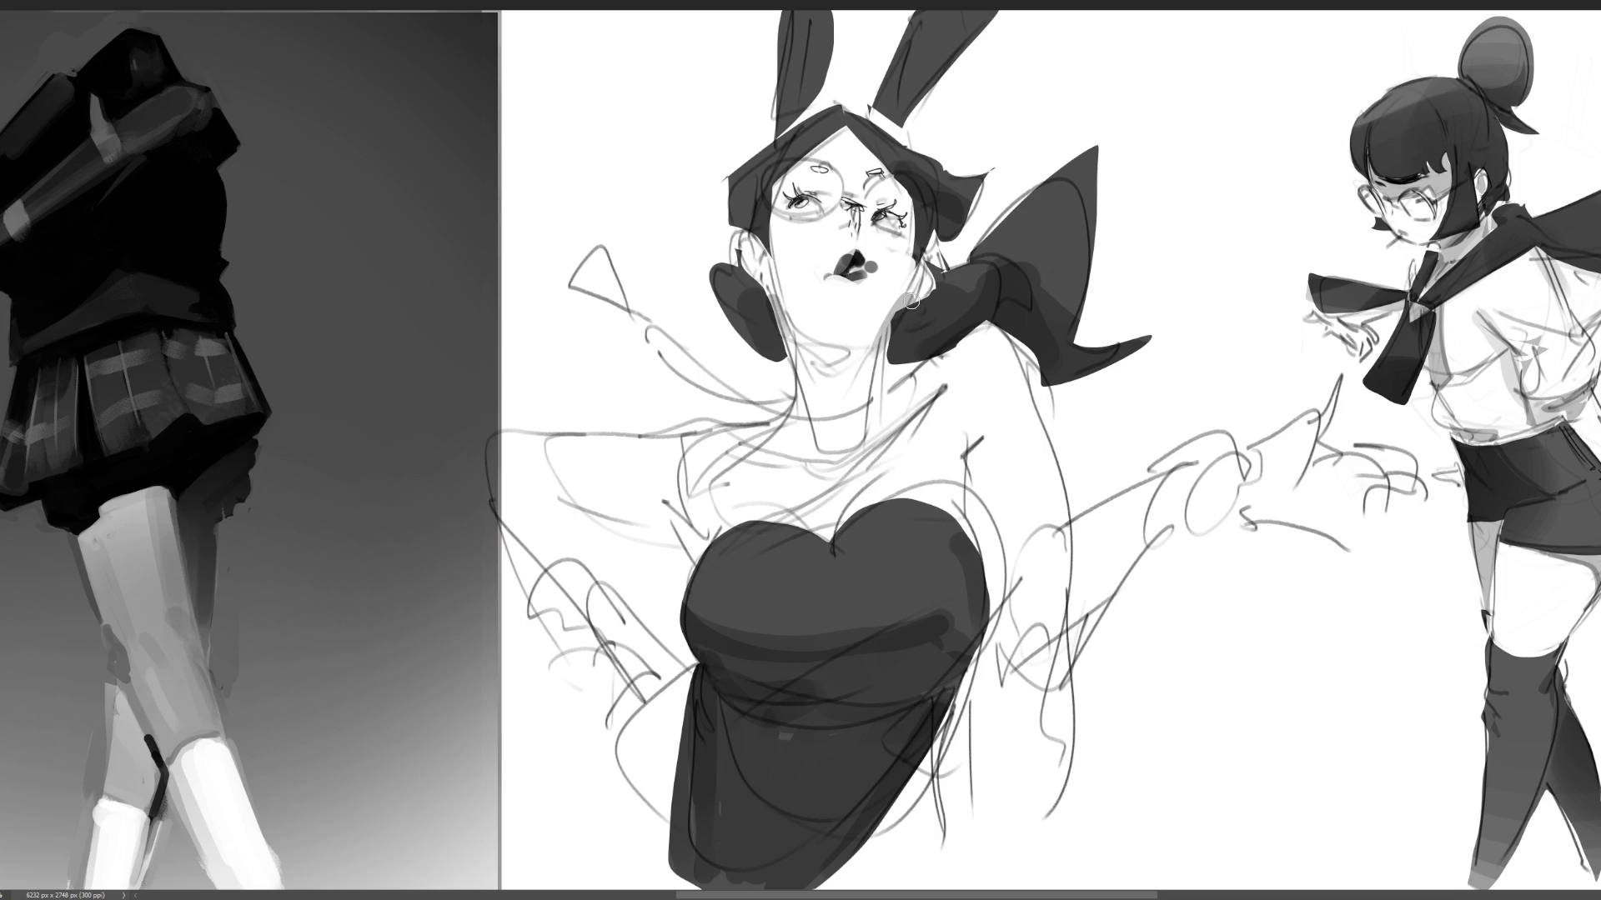
left_click_drag(751, 251, 763, 288)
mouse_move(830, 309)
left_mouse_down()
mouse_move(801, 325)
mouse_move(834, 342)
mouse_move(812, 383)
mouse_move(852, 355)
mouse_move(830, 392)
mouse_move(850, 433)
mouse_move(863, 395)
left_mouse_up()
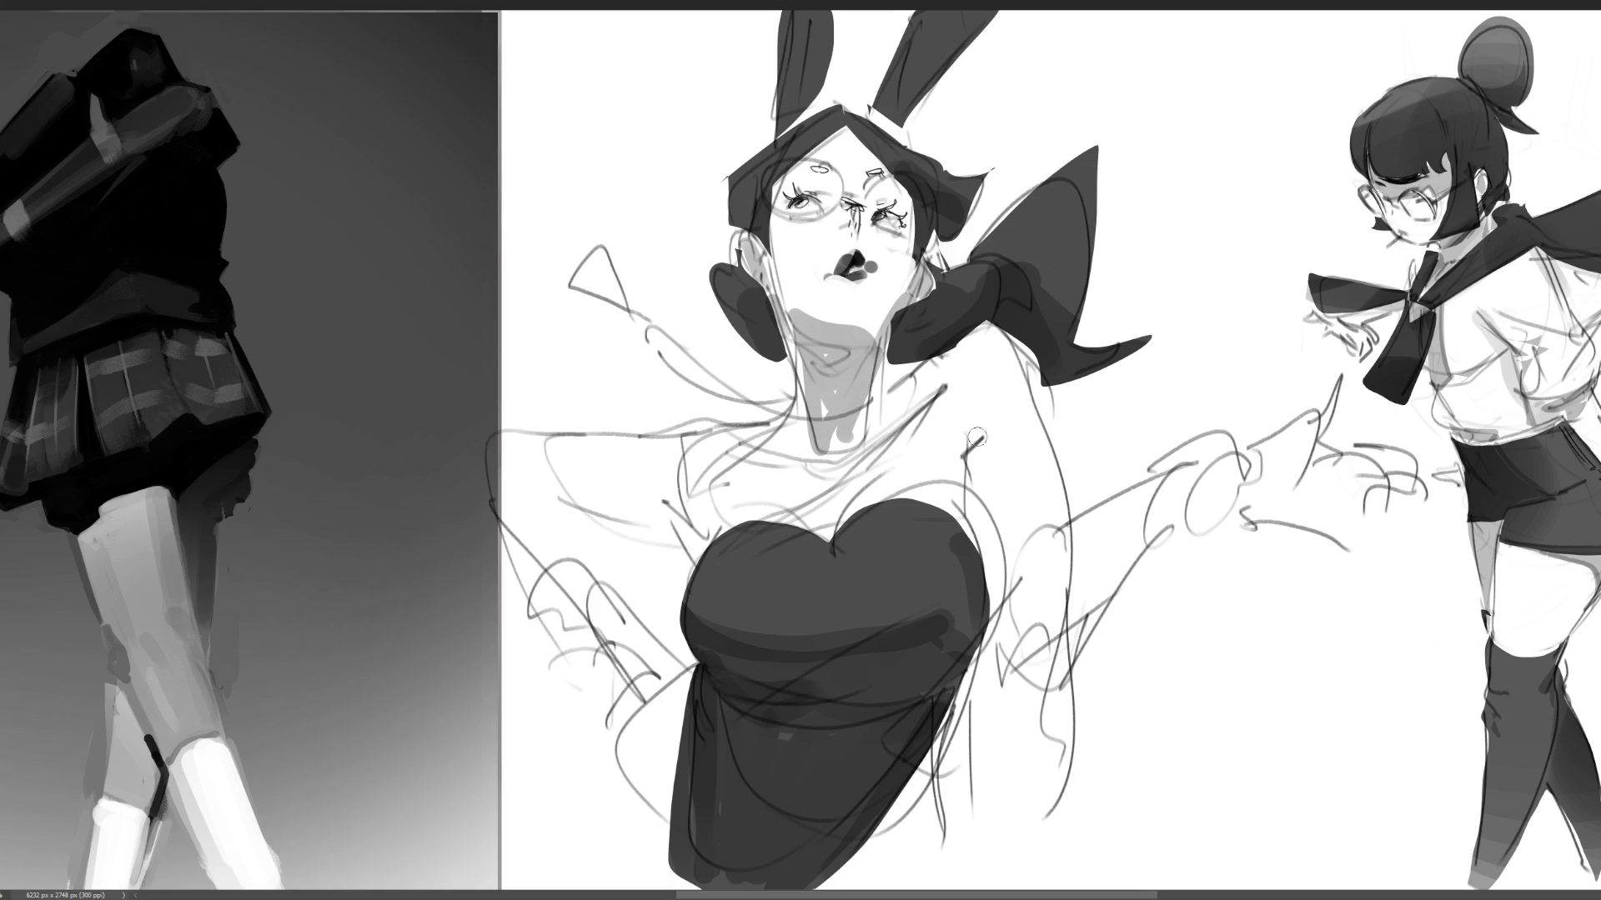
mouse_move(872, 454)
left_mouse_down()
mouse_move(817, 455)
mouse_move(820, 471)
left_mouse_up()
left_click_drag(921, 392, 858, 446)
- Shade both shoulders grey and paint a grey ring and strokes on the reaching wrist and hand
left_click_drag(636, 511, 651, 521)
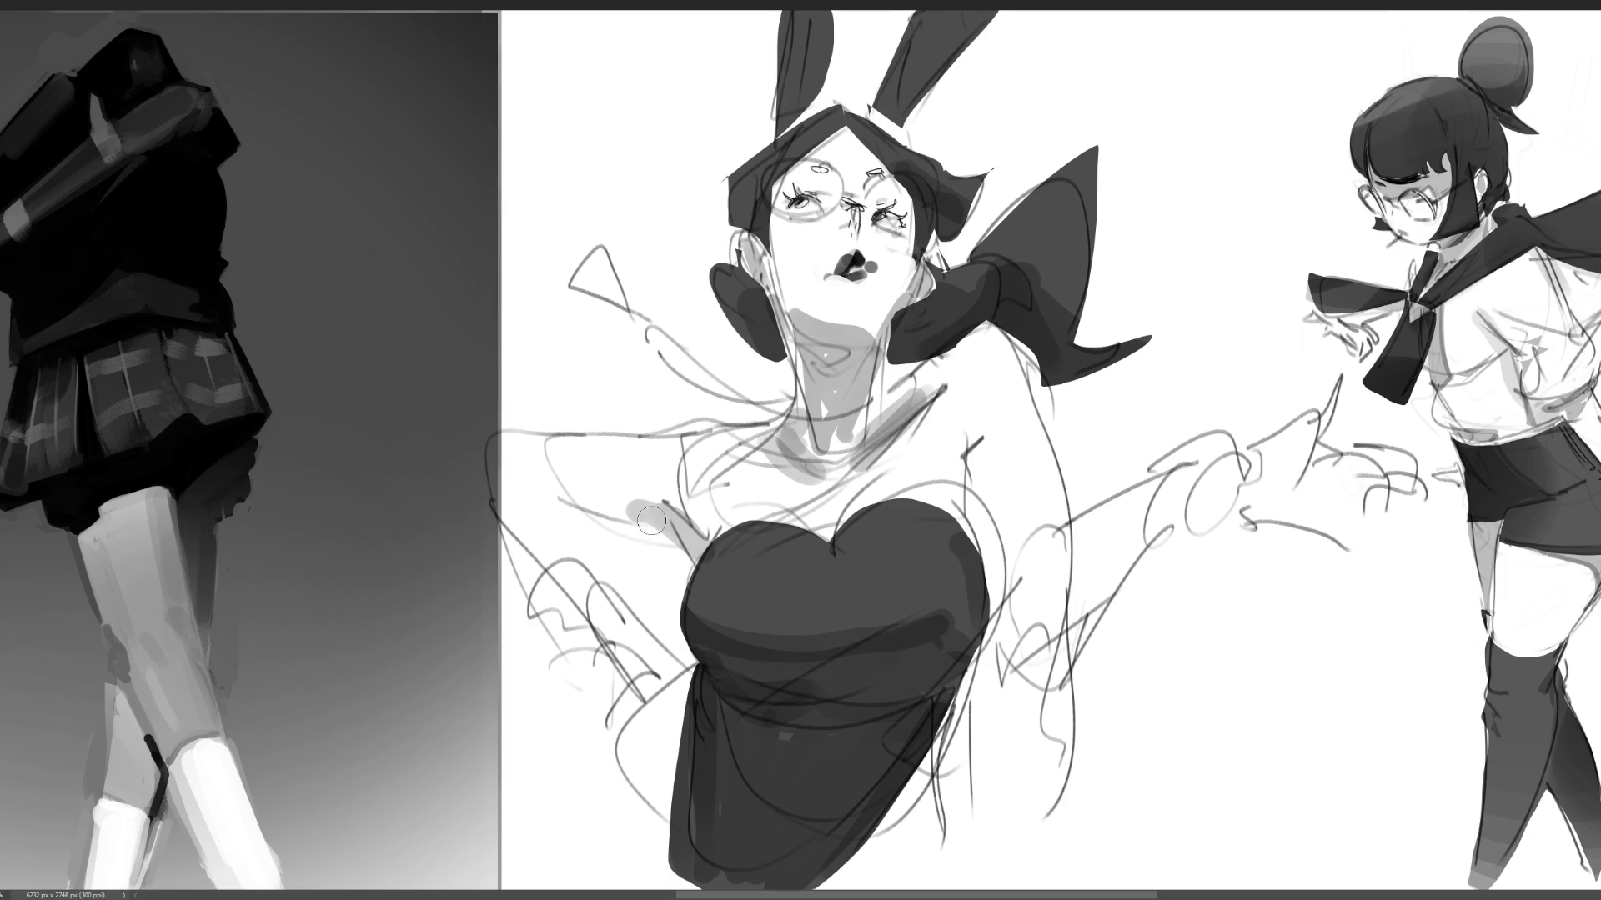
left_click_drag(982, 446, 967, 496)
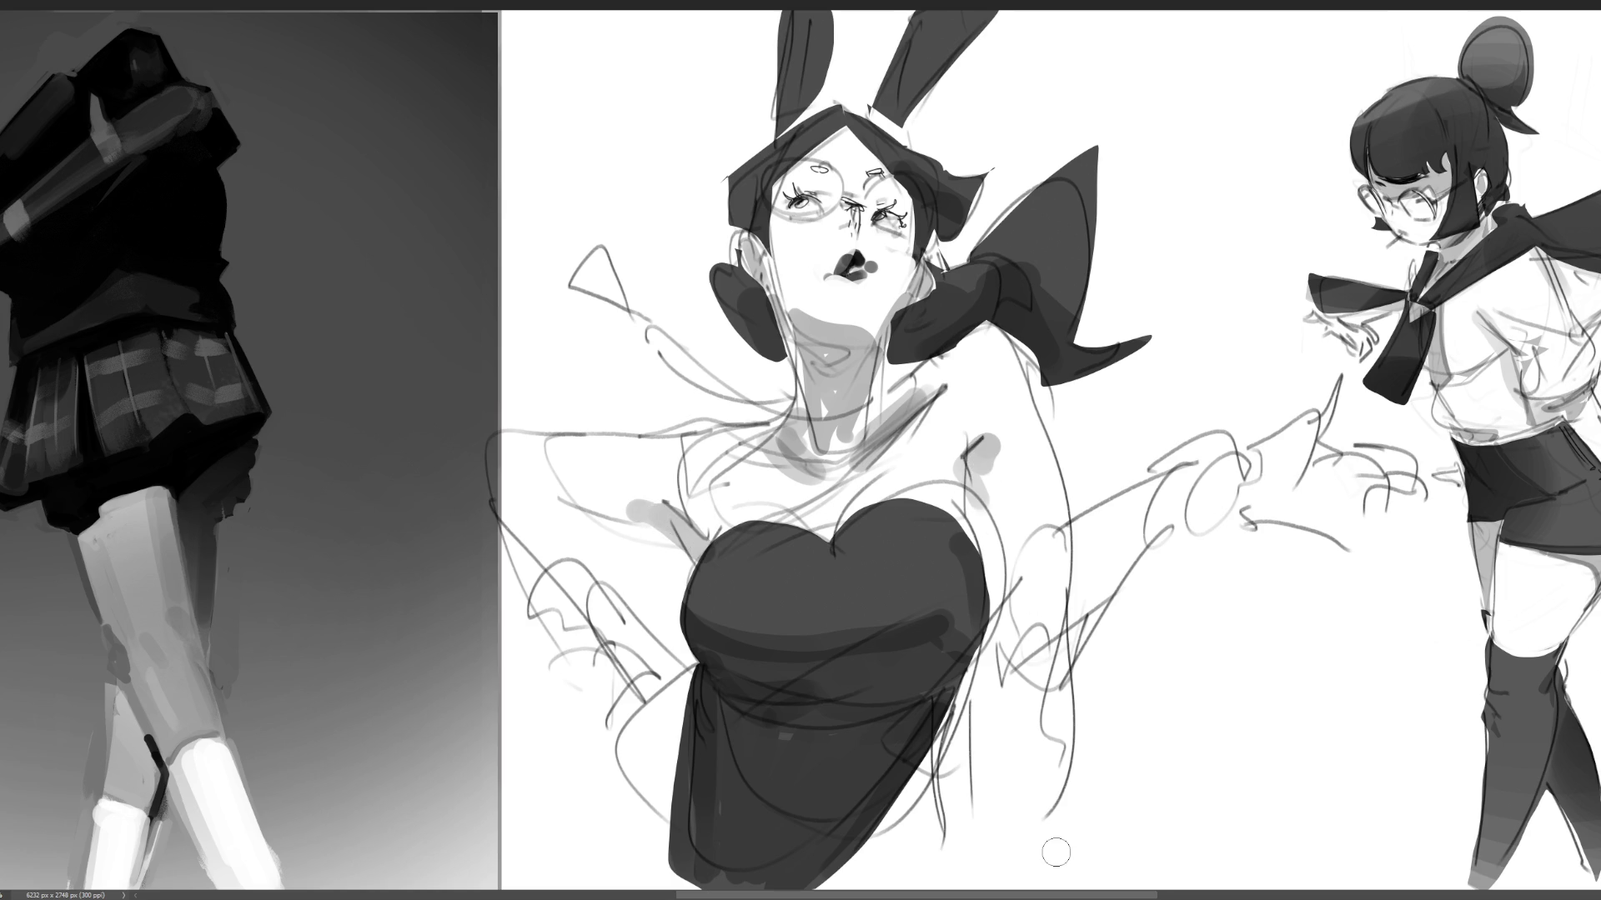
mouse_move(1233, 442)
left_mouse_down()
mouse_move(1200, 534)
mouse_move(1246, 455)
left_mouse_up()
left_click_drag(1225, 463, 1317, 462)
left_click_drag(1251, 471, 1350, 476)
mouse_move(1251, 519)
left_mouse_down()
mouse_move(1369, 546)
mouse_move(1409, 510)
left_mouse_up()
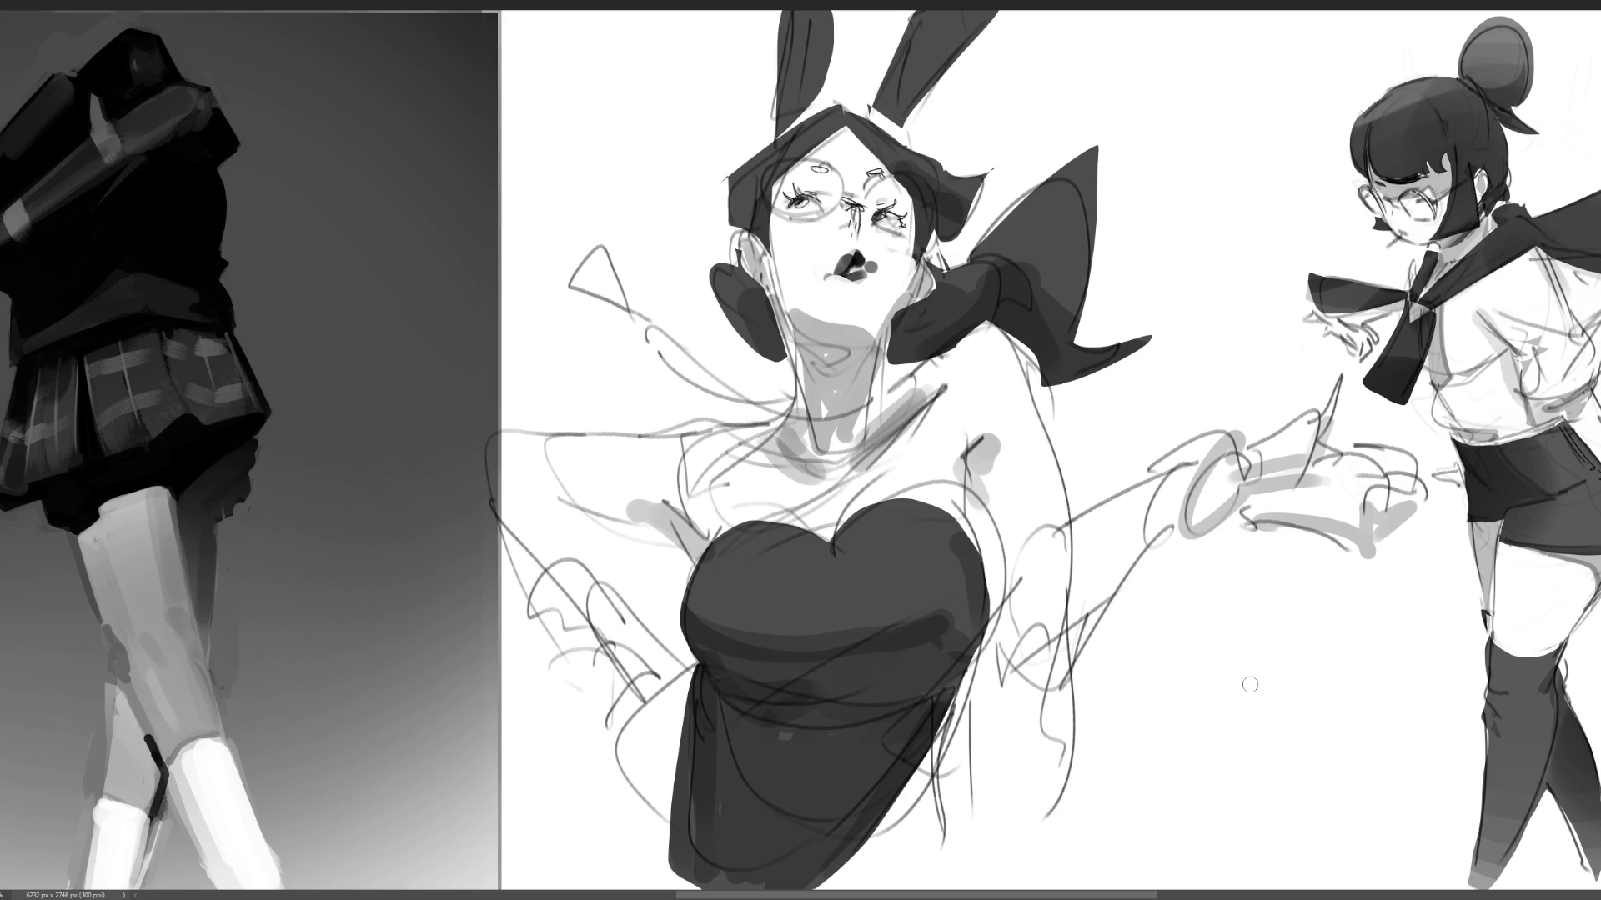
key("ctrl+z")
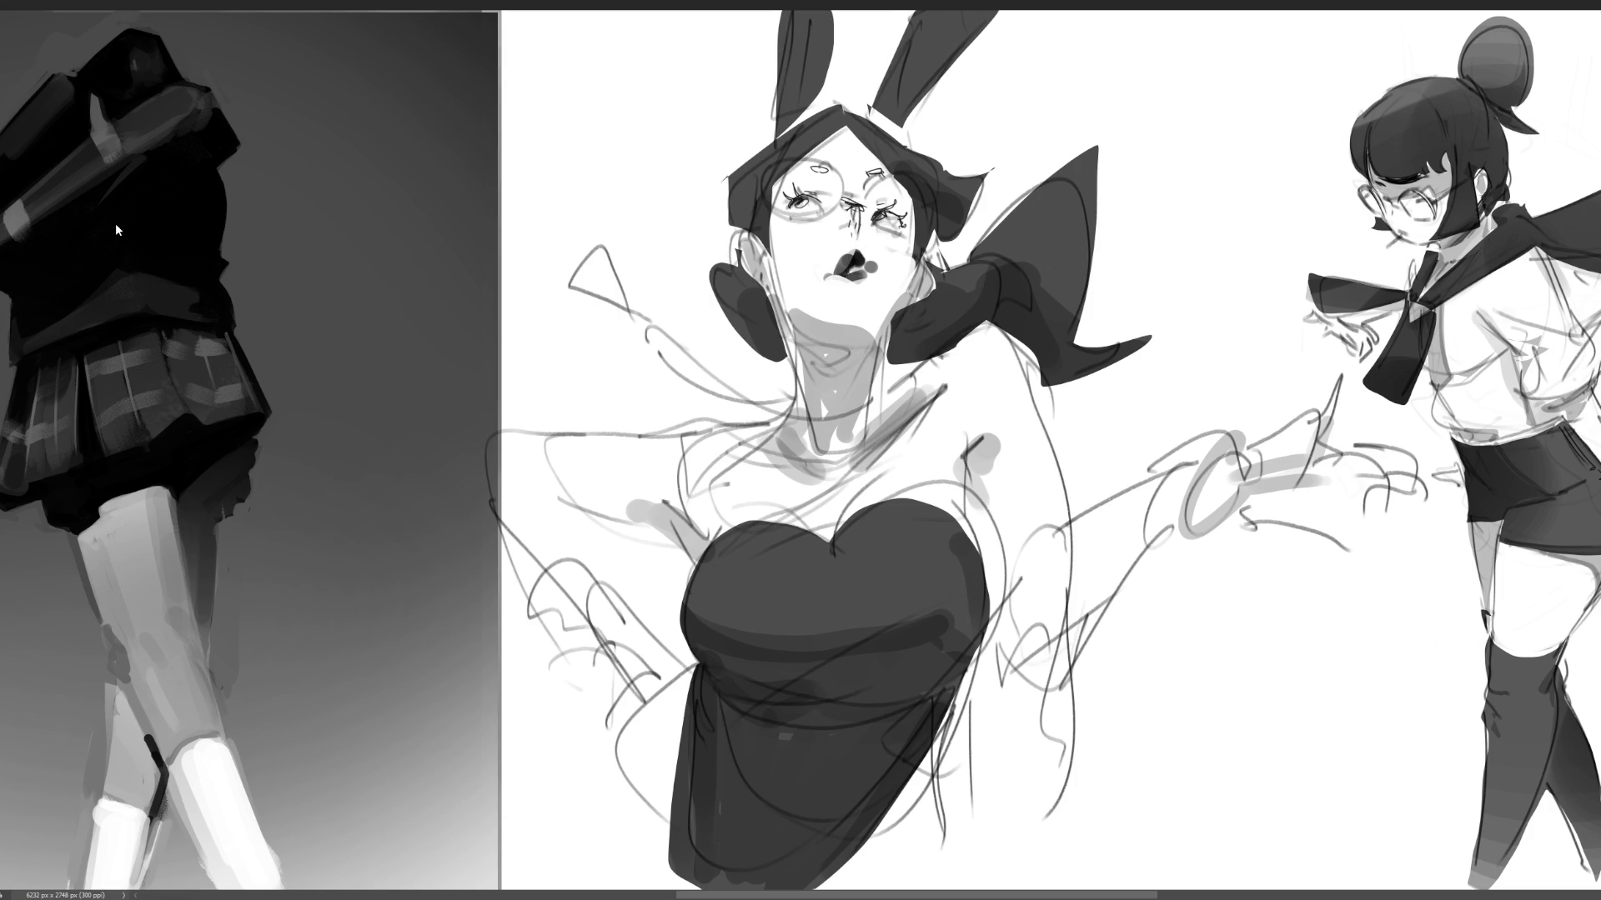
- Flip the bunny girl horizontally, then scale, skew and move her into place
key("h")
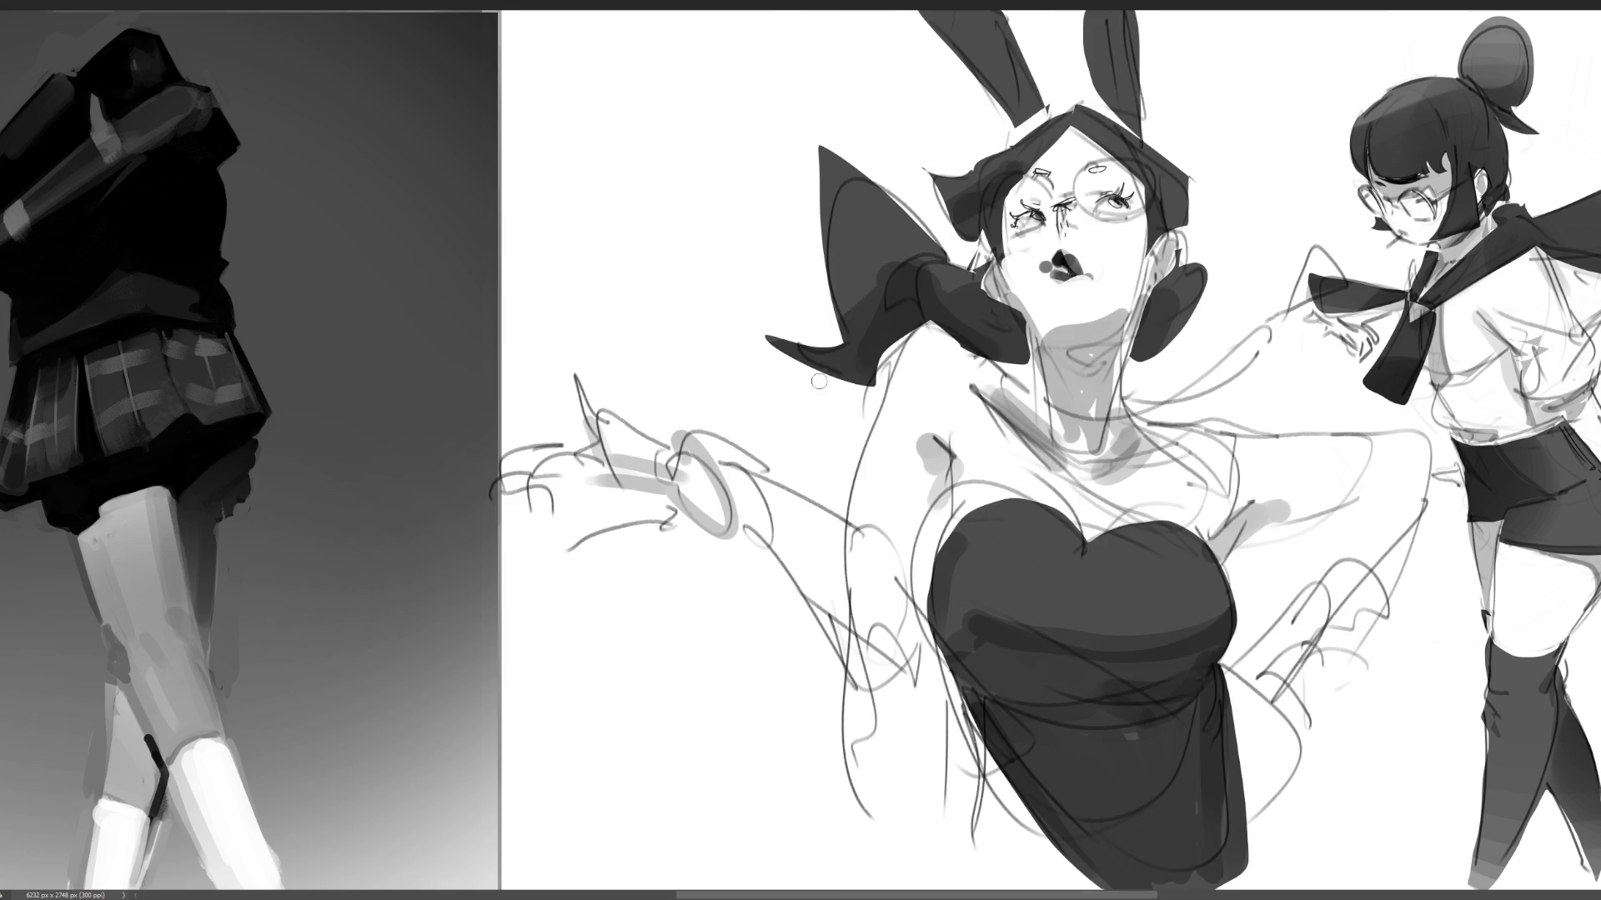
key("ctrl+t")
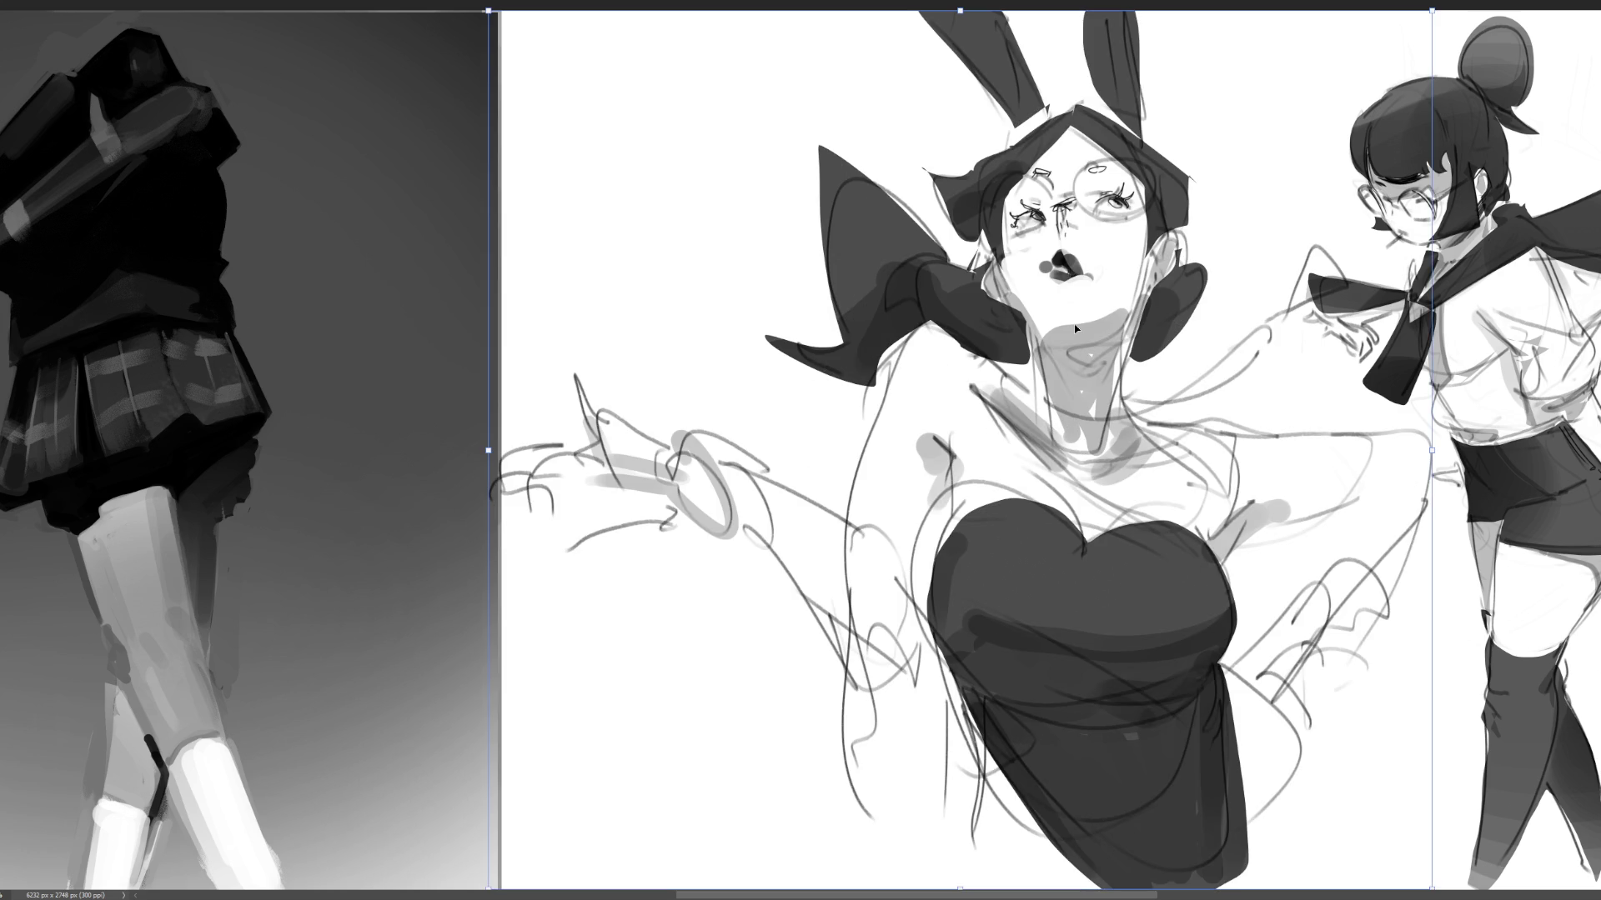
left_click_drag(1433, 14, 1447, 18)
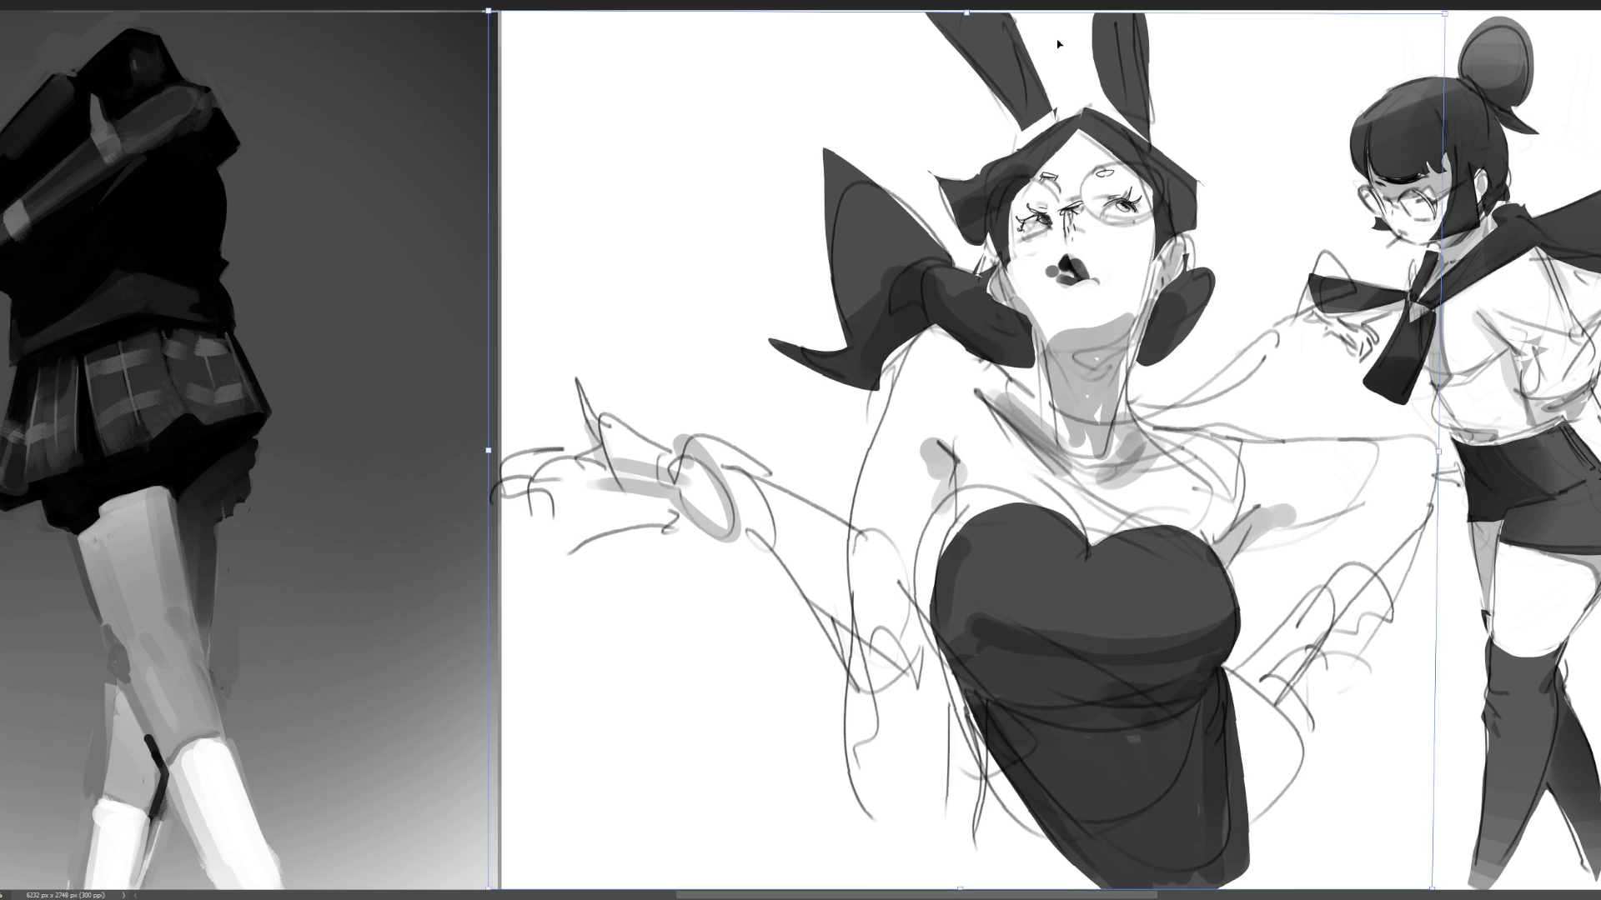
mouse_move(981, 13)
left_mouse_down()
mouse_move(1011, 10)
mouse_move(988, 10)
left_mouse_up()
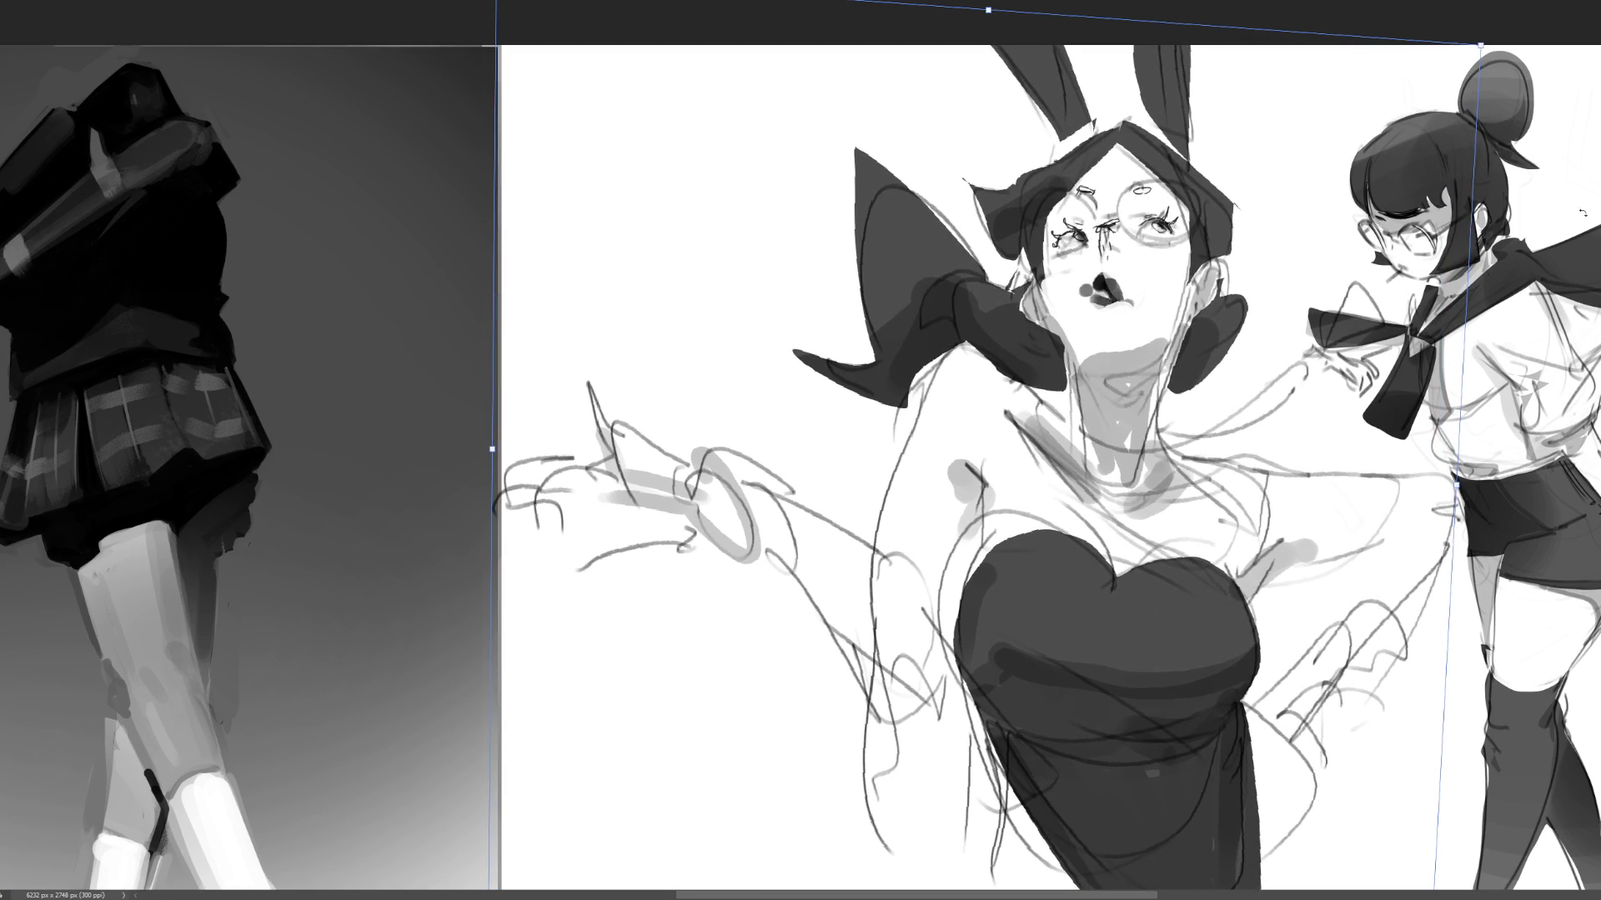
mouse_move(1467, 60)
left_mouse_down()
mouse_move(1476, 104)
mouse_move(1455, 145)
mouse_move(1426, 108)
mouse_move(1353, 80)
left_mouse_up()
left_click_drag(1171, 179, 1174, 176)
key("Return")
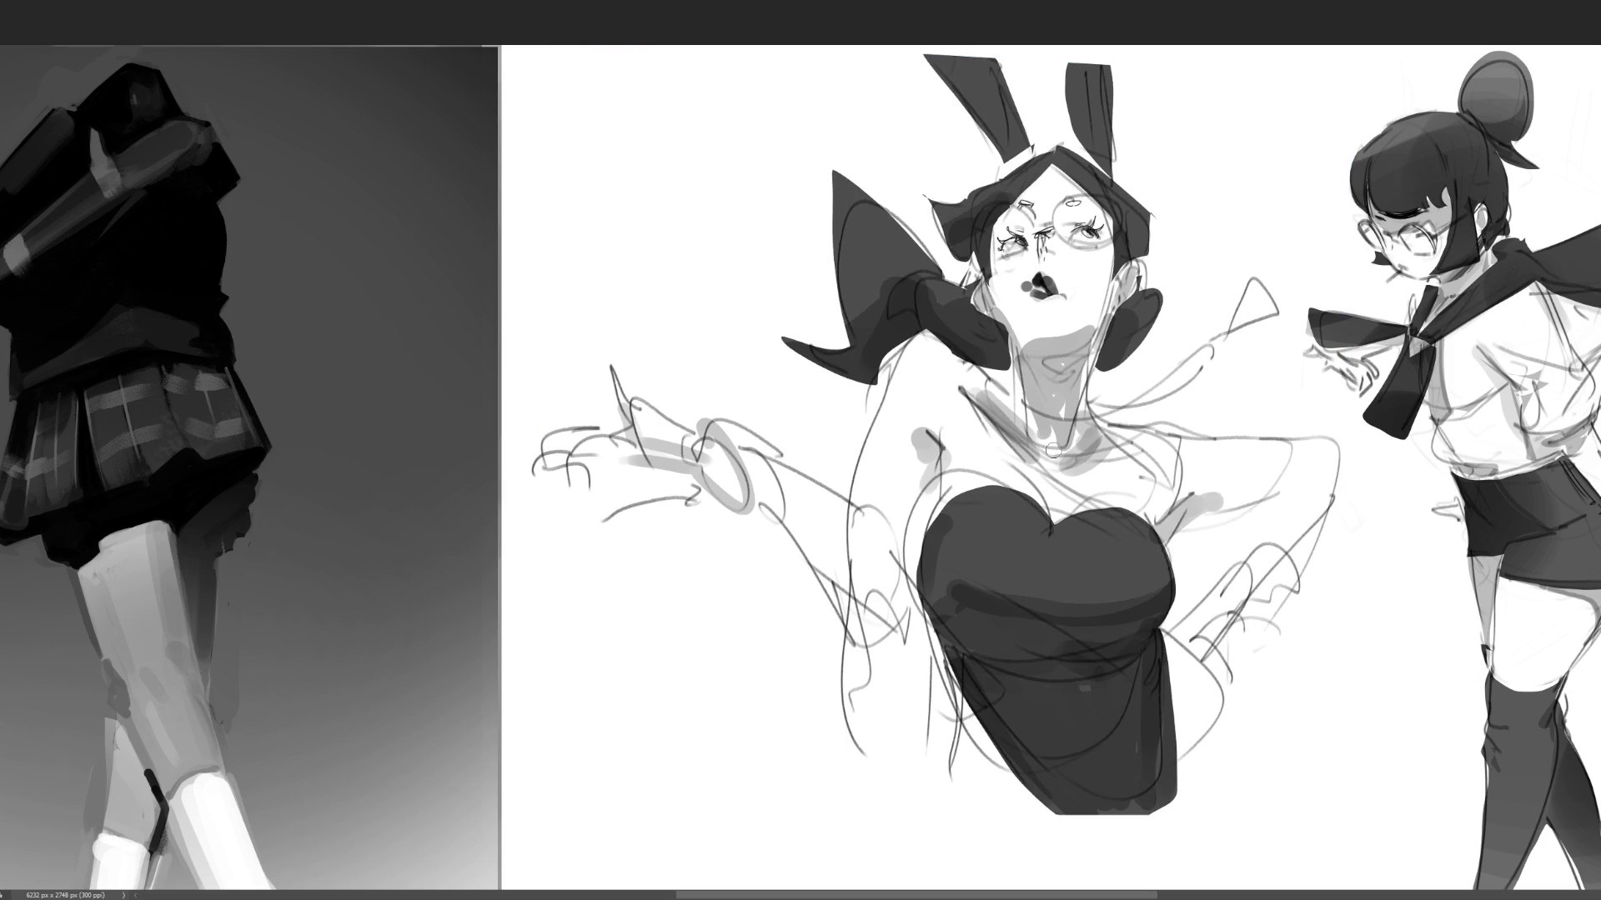
- Repaint the left bow as glossy black hair with white highlights along its top
mouse_move(875, 167)
left_mouse_down()
mouse_move(842, 196)
mouse_move(818, 191)
mouse_move(830, 337)
mouse_move(816, 395)
left_mouse_up()
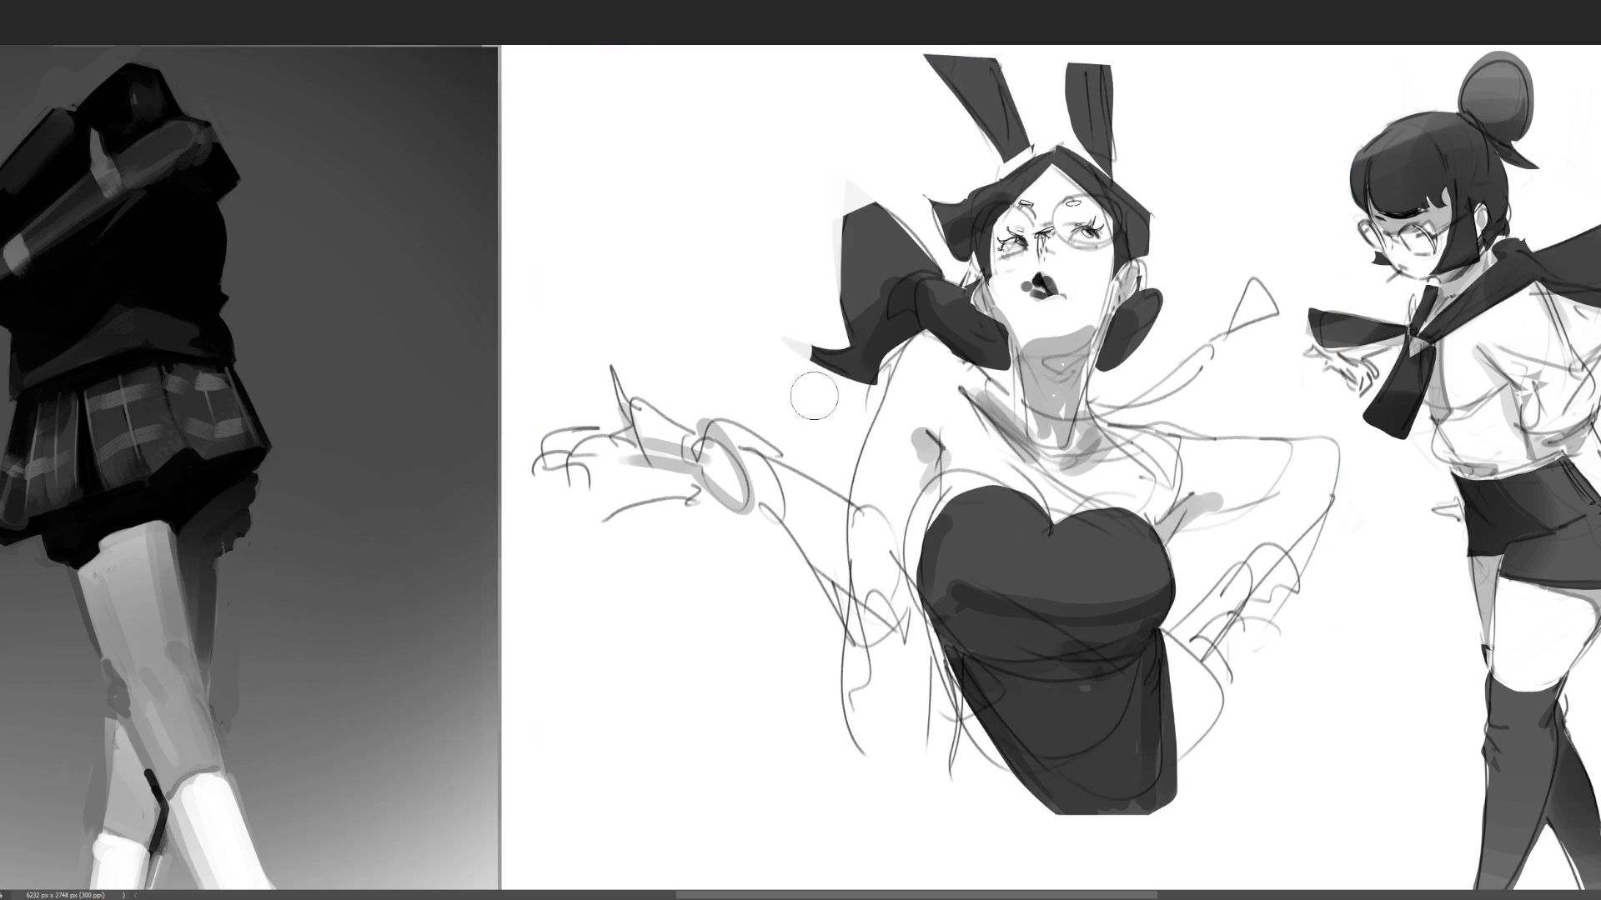
mouse_move(869, 325)
left_mouse_down()
mouse_move(801, 312)
mouse_move(821, 350)
mouse_move(796, 309)
mouse_move(844, 287)
left_mouse_up()
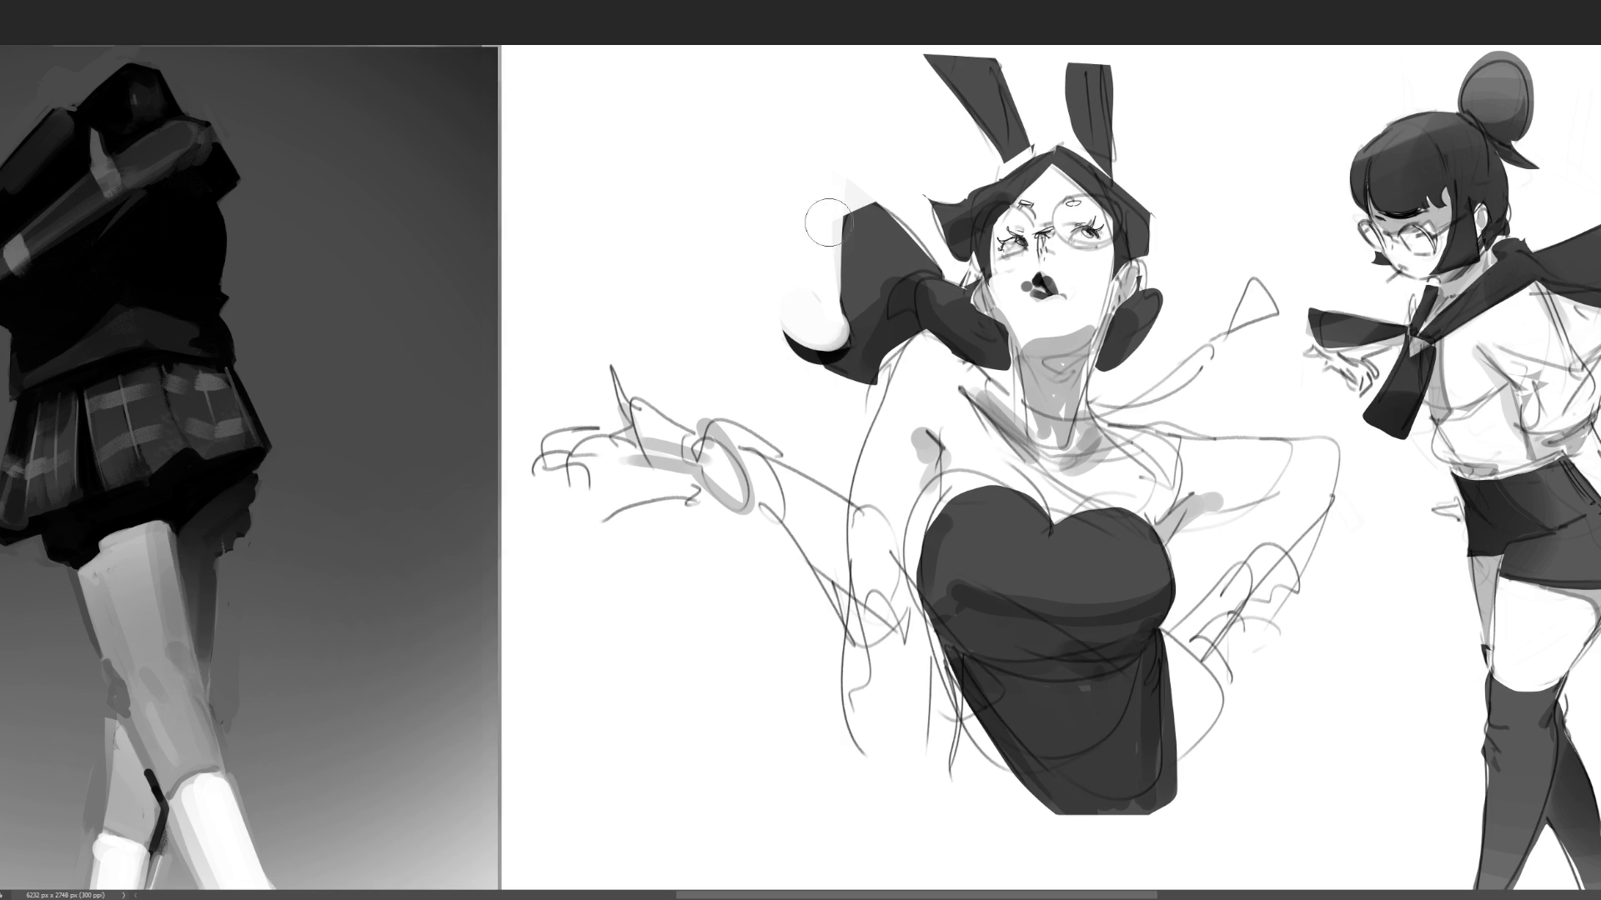
left_click_drag(824, 188, 821, 292)
mouse_move(795, 227)
left_mouse_down()
mouse_move(843, 164)
mouse_move(892, 217)
mouse_move(884, 250)
mouse_move(823, 268)
mouse_move(879, 218)
mouse_move(904, 271)
mouse_move(886, 314)
mouse_move(876, 268)
left_mouse_up()
mouse_move(887, 208)
left_mouse_down()
mouse_move(932, 250)
mouse_move(936, 168)
mouse_move(911, 186)
mouse_move(951, 209)
left_mouse_up()
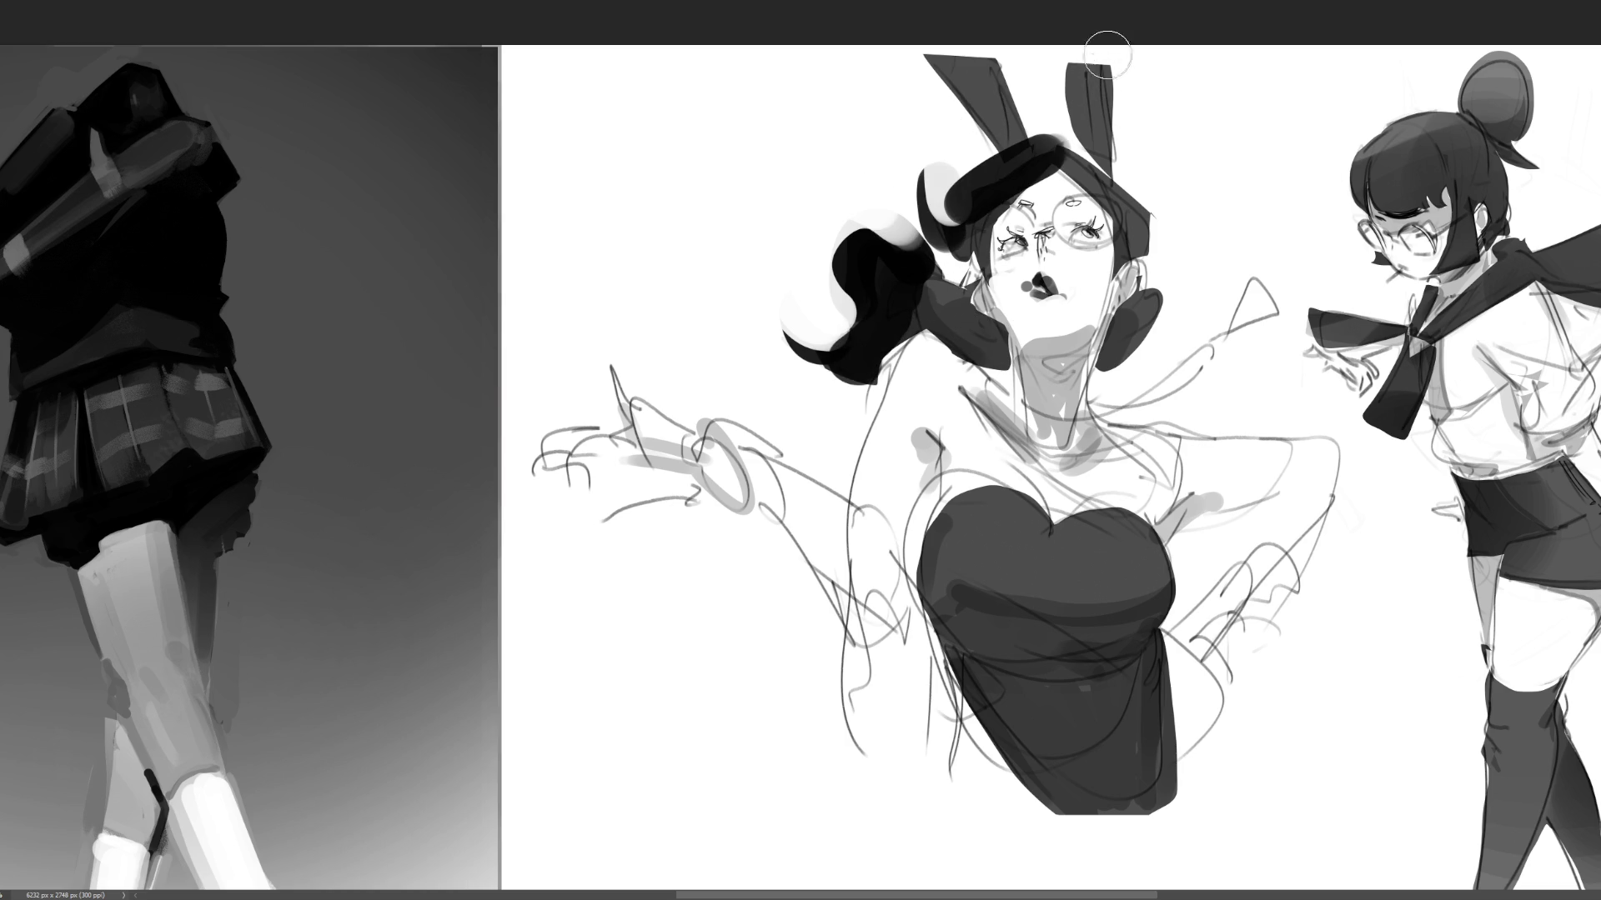
- Draw a thick dark headband across the head and down the right side
mouse_move(974, 208)
left_mouse_down()
mouse_move(967, 180)
mouse_move(1058, 139)
left_mouse_up()
mouse_move(979, 193)
left_mouse_down()
mouse_move(1067, 132)
mouse_move(947, 160)
mouse_move(960, 213)
left_mouse_up()
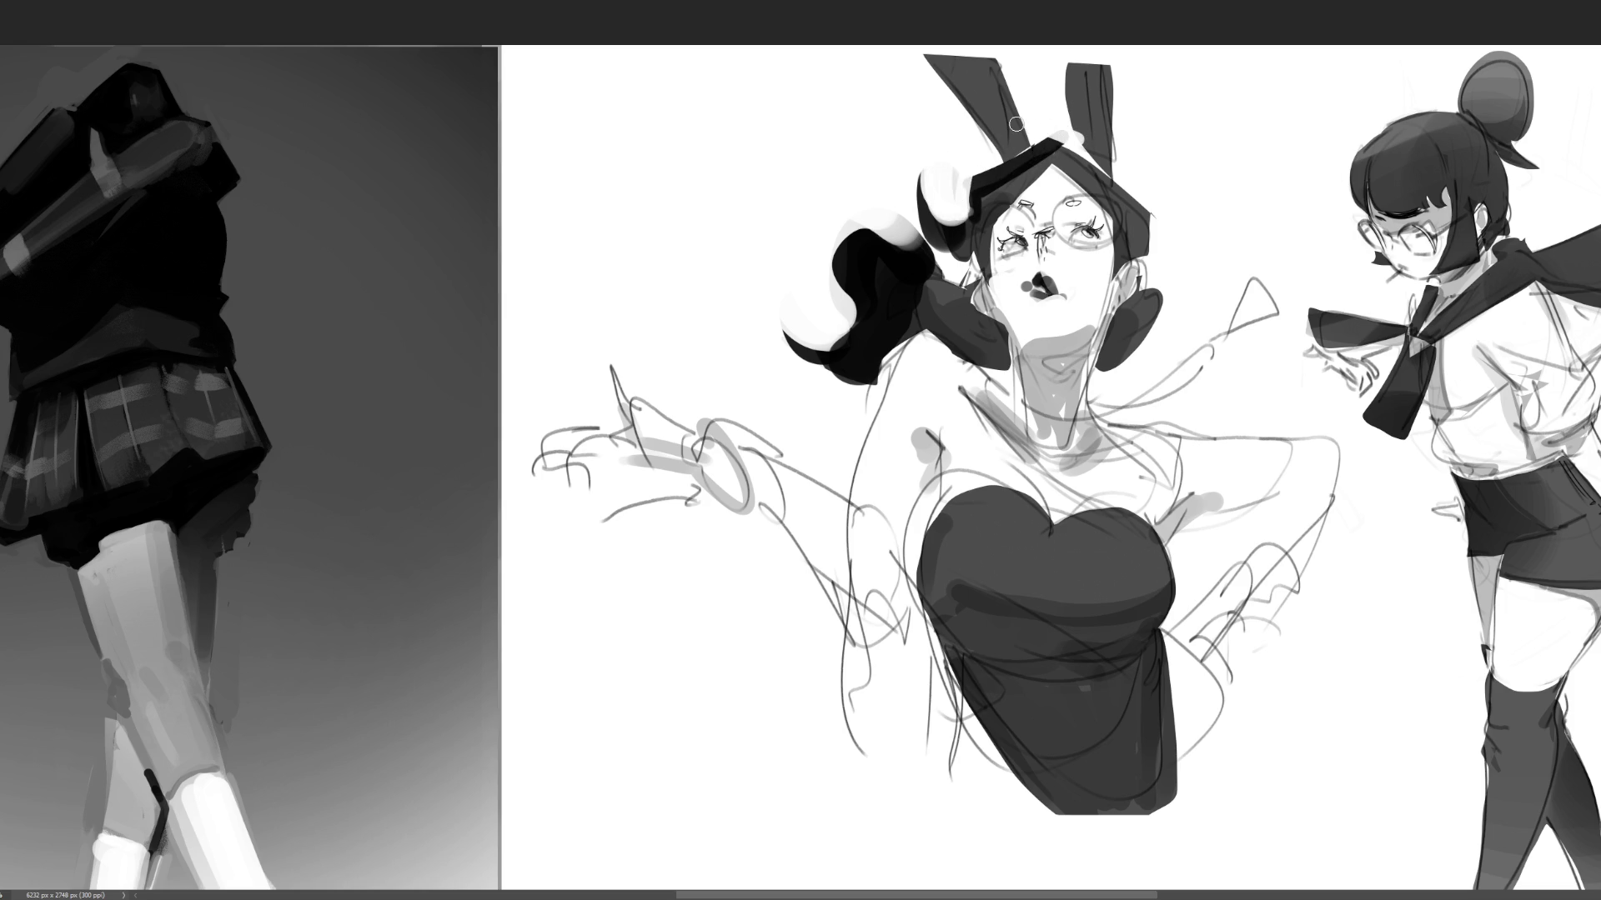
mouse_move(1055, 147)
left_mouse_down()
mouse_move(1142, 212)
mouse_move(1137, 254)
mouse_move(1118, 217)
mouse_move(1175, 219)
left_mouse_up()
- Outline and fill the round right earpiece and add a dark stroke beside the left cheek
mouse_move(1140, 292)
left_mouse_down()
mouse_move(1148, 371)
mouse_move(1099, 380)
left_mouse_up()
mouse_move(1121, 319)
left_mouse_down()
mouse_move(1097, 377)
mouse_move(1146, 333)
mouse_move(1109, 375)
left_mouse_up()
mouse_move(1004, 326)
left_mouse_down()
mouse_move(996, 371)
mouse_move(935, 315)
mouse_move(958, 302)
mouse_move(950, 354)
mouse_move(976, 332)
mouse_move(1005, 342)
left_mouse_up()
left_click_drag(981, 282, 984, 315)
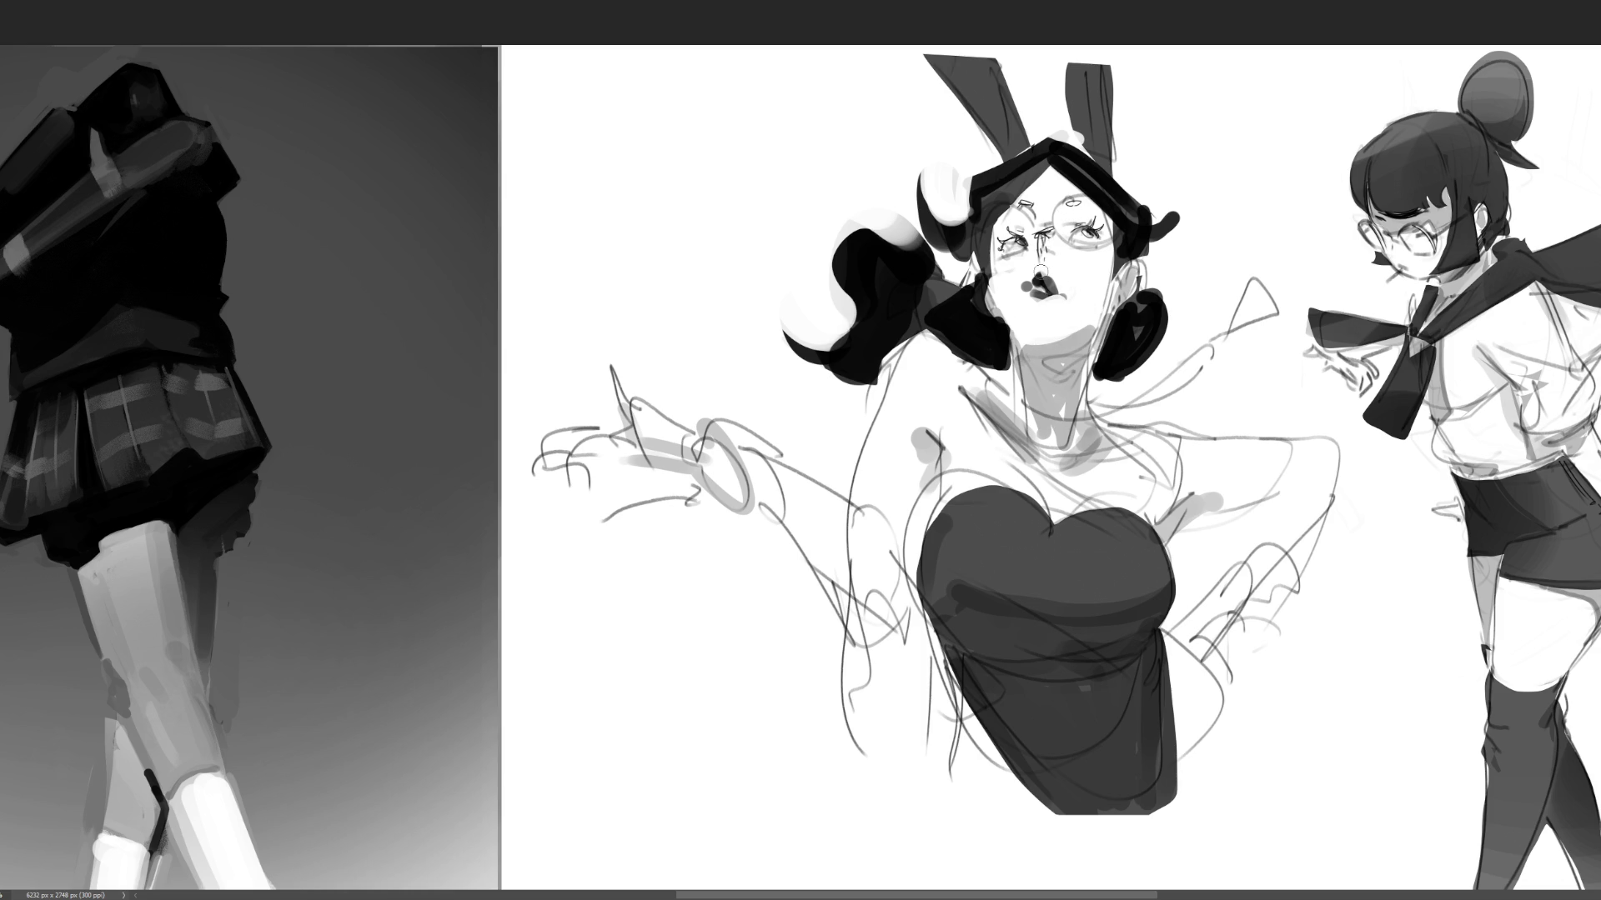
- Draw the jaw and chin line, undoing the misplaced cheek and neck strokes
left_click_drag(996, 287, 1019, 333)
key("ctrl+z")
mouse_move(1026, 348)
left_mouse_down()
mouse_move(1097, 329)
mouse_move(1072, 399)
mouse_move(1027, 394)
left_mouse_up()
key("ctrl+z")
key("ctrl+z")
- Draw dark cords from the earpieces down the right and left sides of the neck
left_click_drag(1113, 305, 1089, 351)
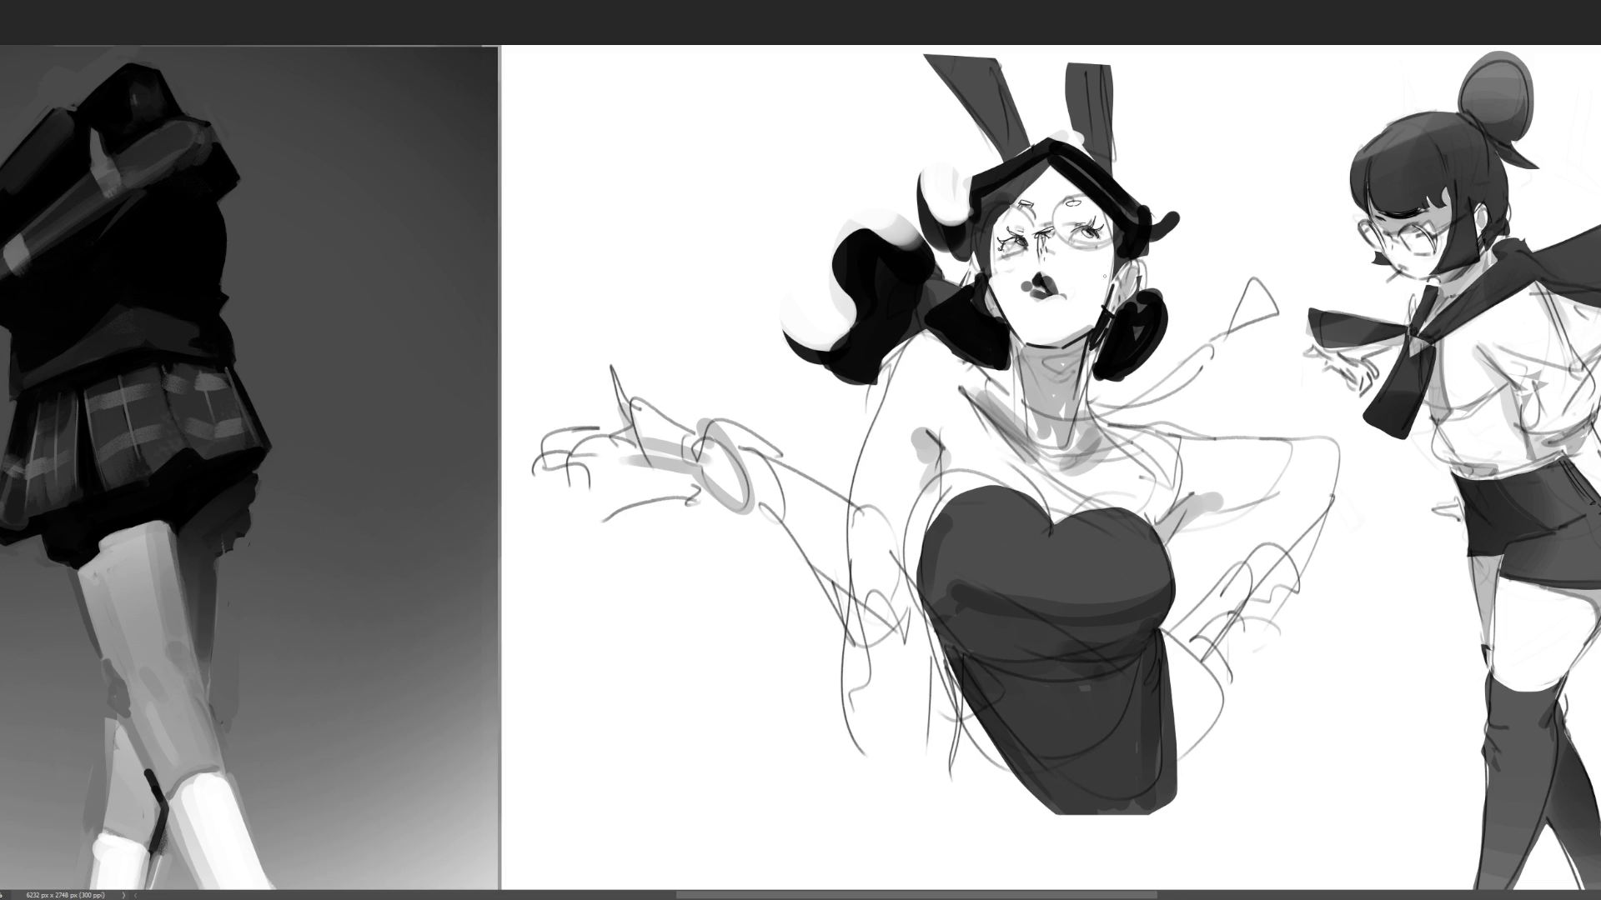
left_click_drag(1088, 338, 1084, 434)
key("ctrl+z")
mouse_move(1101, 343)
left_mouse_down()
mouse_move(1088, 440)
mouse_move(1115, 425)
left_mouse_up()
key("ctrl+z")
left_click_drag(1019, 332, 997, 392)
key("ctrl+z")
mouse_move(1017, 332)
left_mouse_down()
mouse_move(977, 365)
mouse_move(1016, 385)
mouse_move(1011, 367)
left_mouse_up()
left_click_drag(1111, 420, 1211, 431)
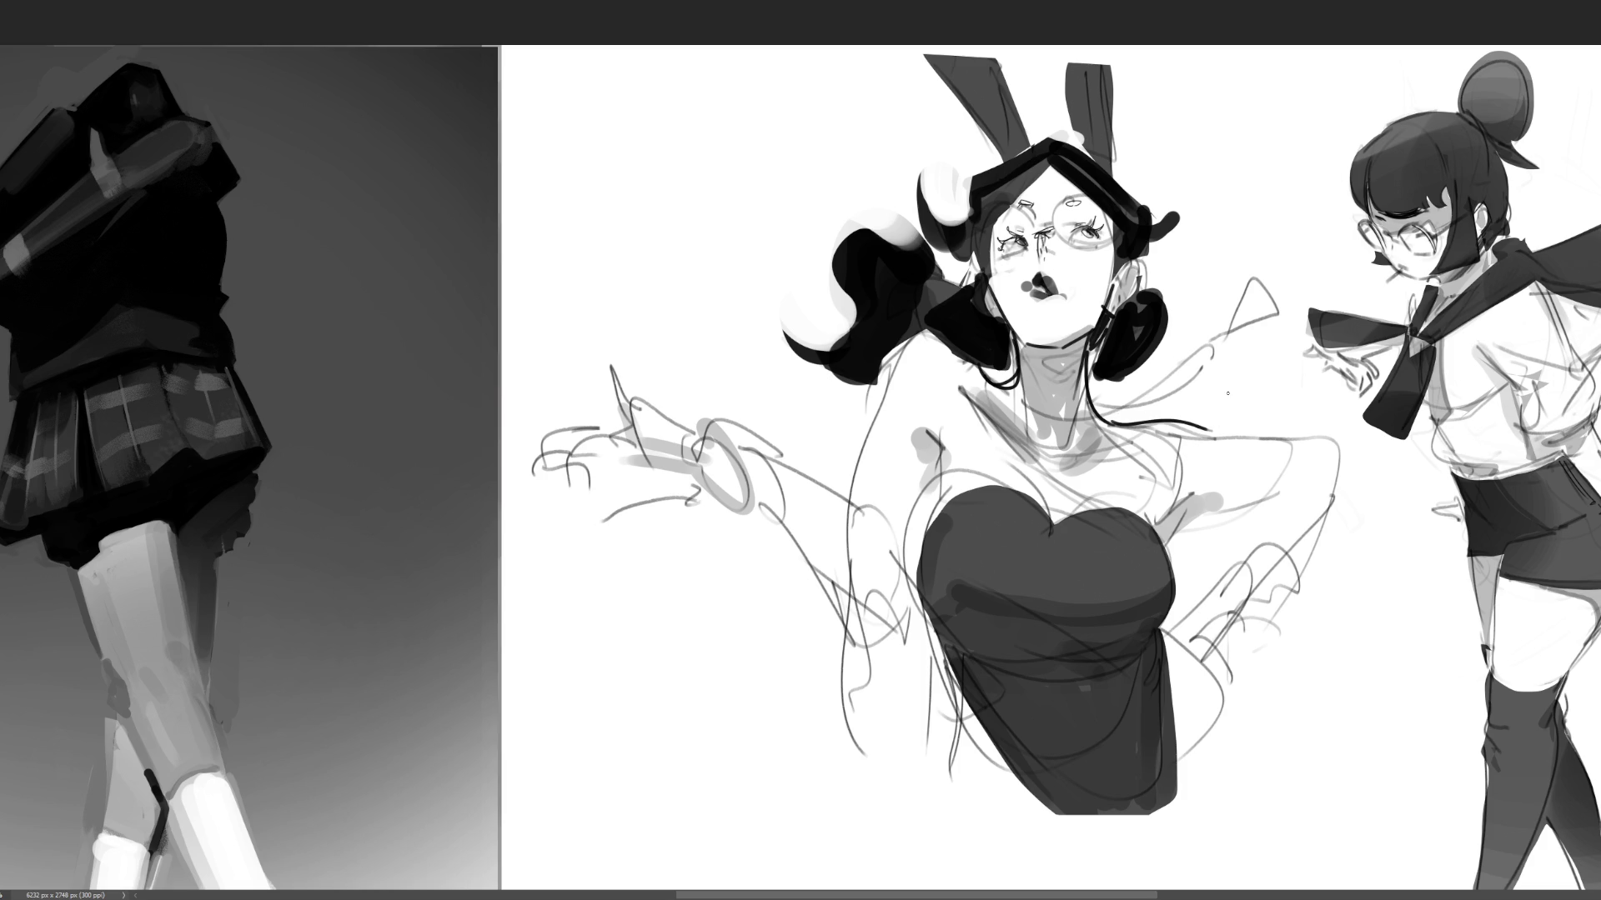
- Add a curved hair outline by the left shoulder and clean up the headband's right end
mouse_move(900, 359)
left_mouse_down()
mouse_move(948, 345)
mouse_move(983, 378)
left_mouse_up()
key("ctrl+z")
mouse_move(1172, 215)
left_mouse_down()
mouse_move(1150, 250)
mouse_move(1157, 230)
mouse_move(1115, 243)
mouse_move(1127, 217)
left_mouse_up()
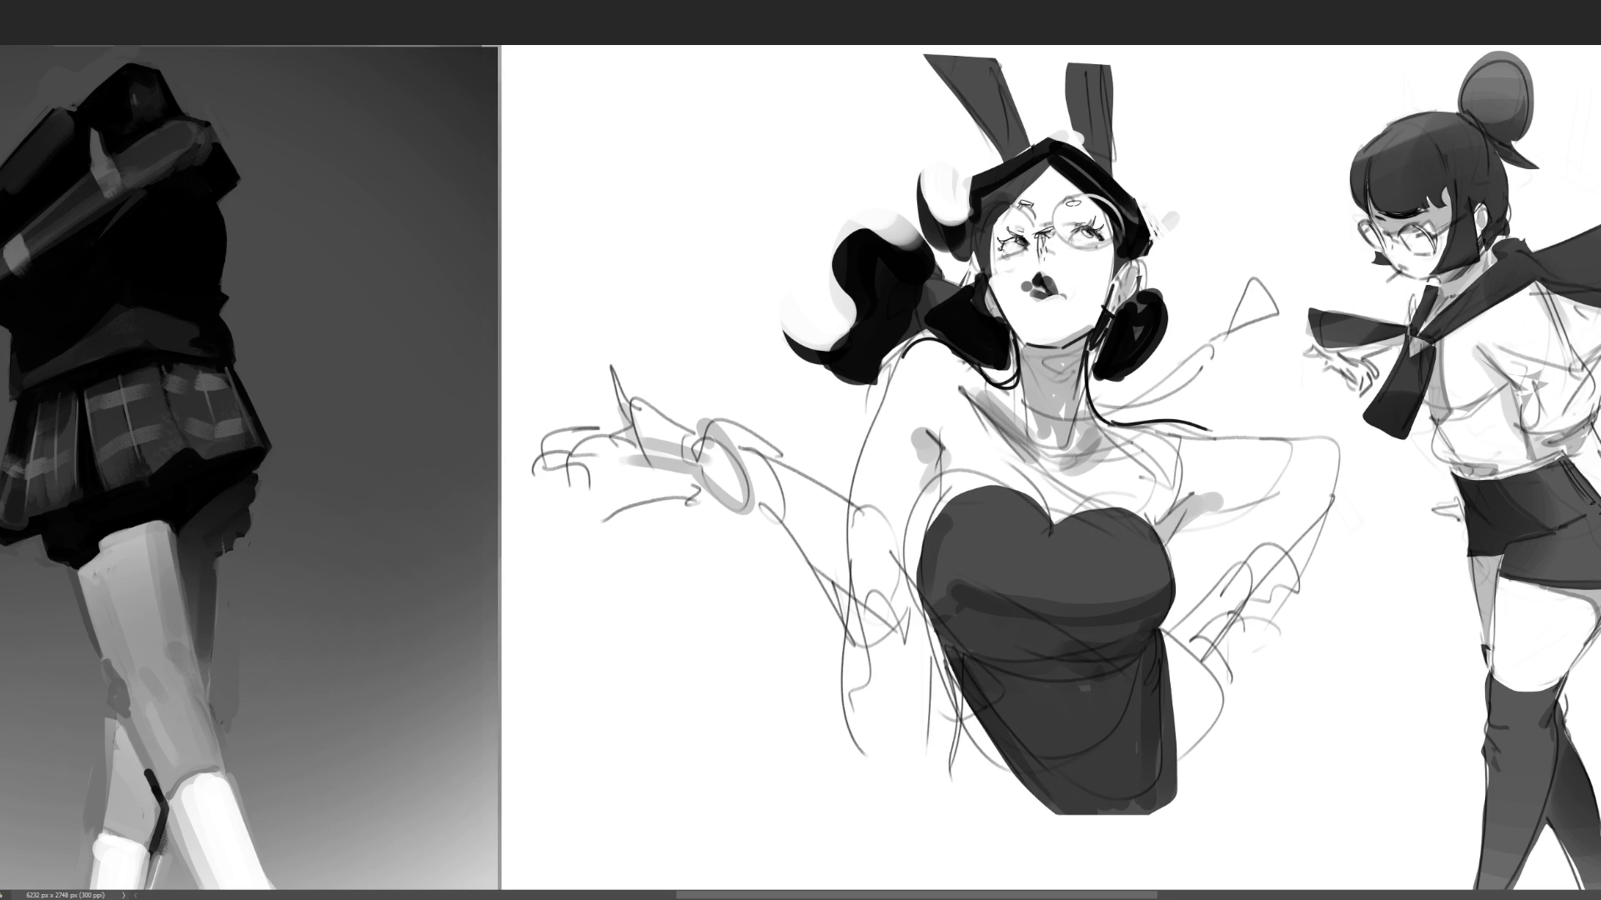
- Outline the left lens and left cheek, then the bodice's upper-left and upper-right edges
left_click_drag(1010, 203, 982, 271)
key("ctrl+z")
key("ctrl+shift+z")
left_click_drag(1072, 259, 1107, 260)
mouse_move(1006, 267)
left_mouse_down()
mouse_move(1057, 238)
mouse_move(1102, 248)
mouse_move(1110, 272)
left_mouse_up()
key("ctrl+z")
key("ctrl+z")
key("ctrl+z")
left_click_drag(997, 263, 994, 294)
left_click_drag(945, 456, 907, 594)
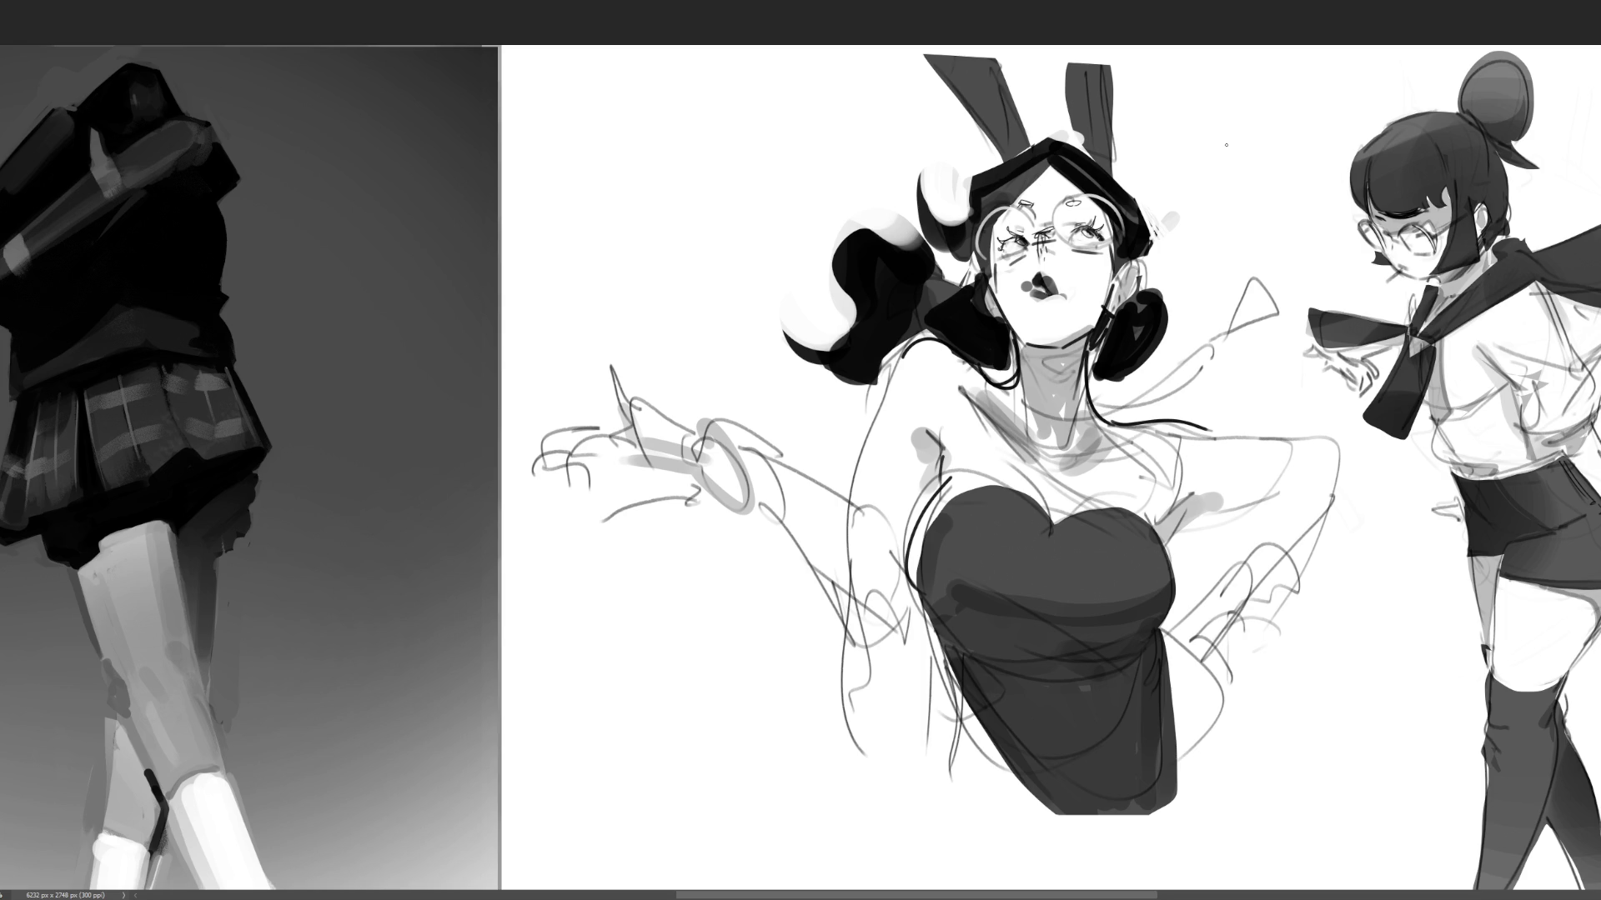
left_click_drag(1148, 507, 1177, 582)
- Darken the right eye's lashes and work out the nose between the lenses
left_click_drag(1076, 227, 1105, 220)
left_click_drag(1082, 241, 1096, 232)
left_click_drag(1039, 236, 1039, 253)
key("ctrl+z")
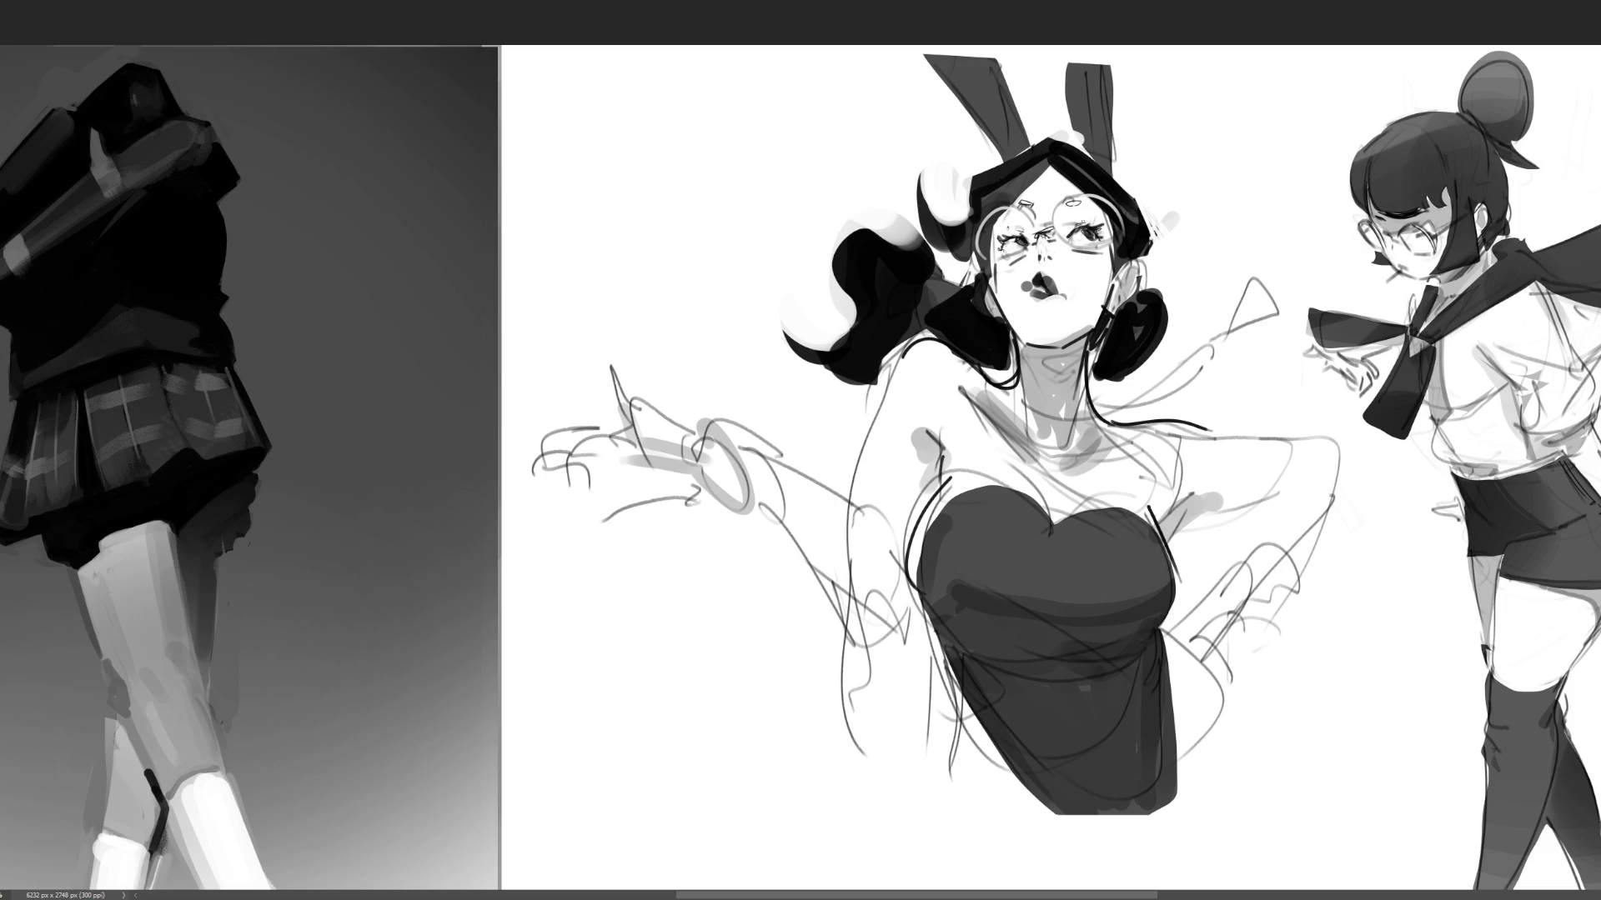
left_click_drag(1047, 238, 1033, 264)
key("ctrl+z")
left_click_drag(1038, 234, 1043, 249)
key("ctrl+z")
mouse_move(1014, 201)
left_mouse_down()
mouse_move(1029, 203)
mouse_move(995, 268)
left_mouse_up()
- Redraw the left jaw and cheek lines and add small marks by the right ear
left_click_drag(992, 288, 1009, 321)
left_click_drag(994, 271, 987, 292)
mouse_move(1117, 267)
left_mouse_down()
mouse_move(1107, 306)
mouse_move(1120, 291)
left_mouse_up()
key("ctrl+z")
left_click_drag(1131, 267, 1136, 287)
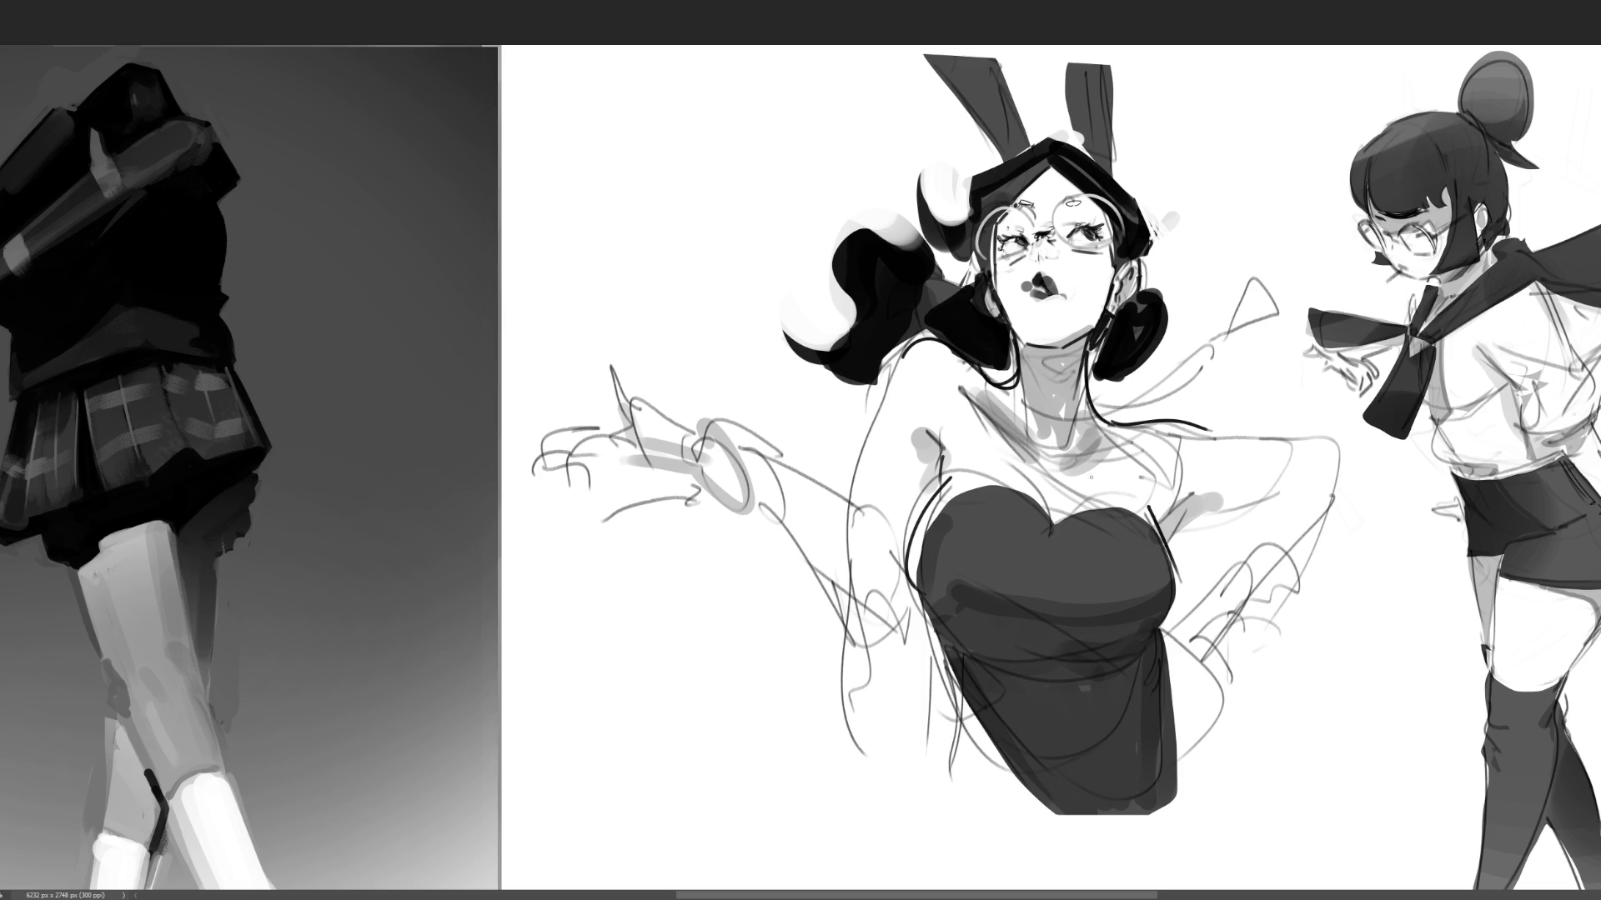
- Sketch the neckline toward the right shoulder and rough in a shape beside the head
left_click_drag(997, 421, 1206, 377)
mouse_move(1097, 415)
left_mouse_down()
mouse_move(1218, 337)
mouse_move(1200, 275)
mouse_move(1292, 316)
mouse_move(1216, 342)
left_mouse_up()
left_click_drag(1208, 254, 1217, 346)
left_click_drag(1253, 223, 1279, 299)
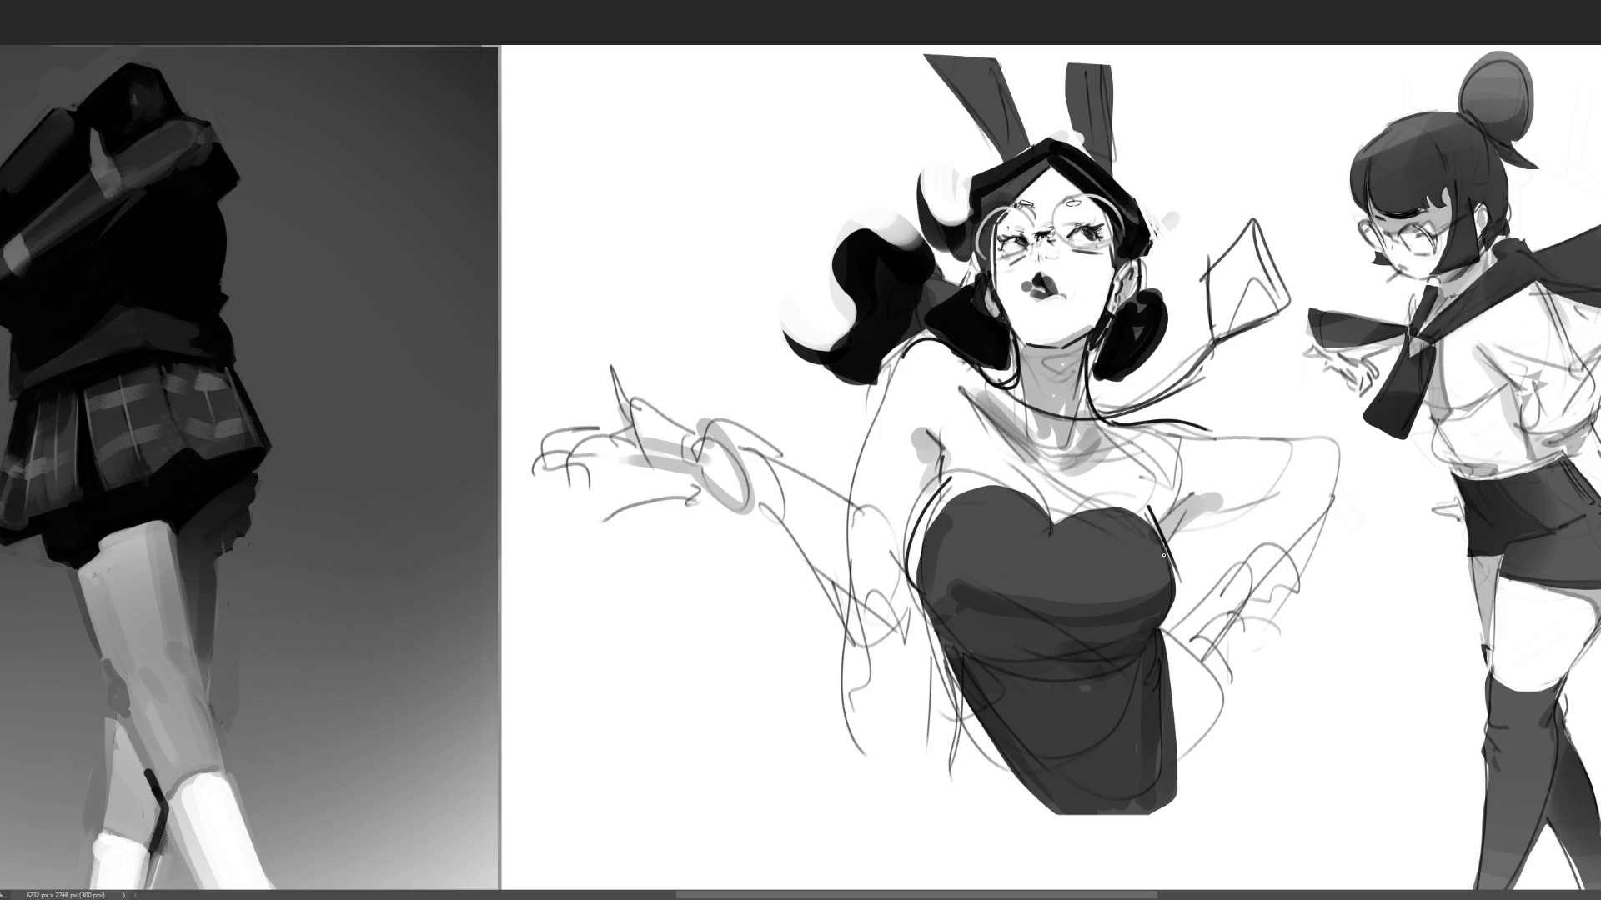
- Draw the loose left sleeve hanging past the torso with a hem curving back
mouse_move(666, 406)
left_mouse_down()
mouse_move(771, 546)
mouse_move(802, 621)
left_mouse_up()
mouse_move(686, 367)
left_mouse_down()
mouse_move(691, 440)
mouse_move(750, 605)
left_mouse_up()
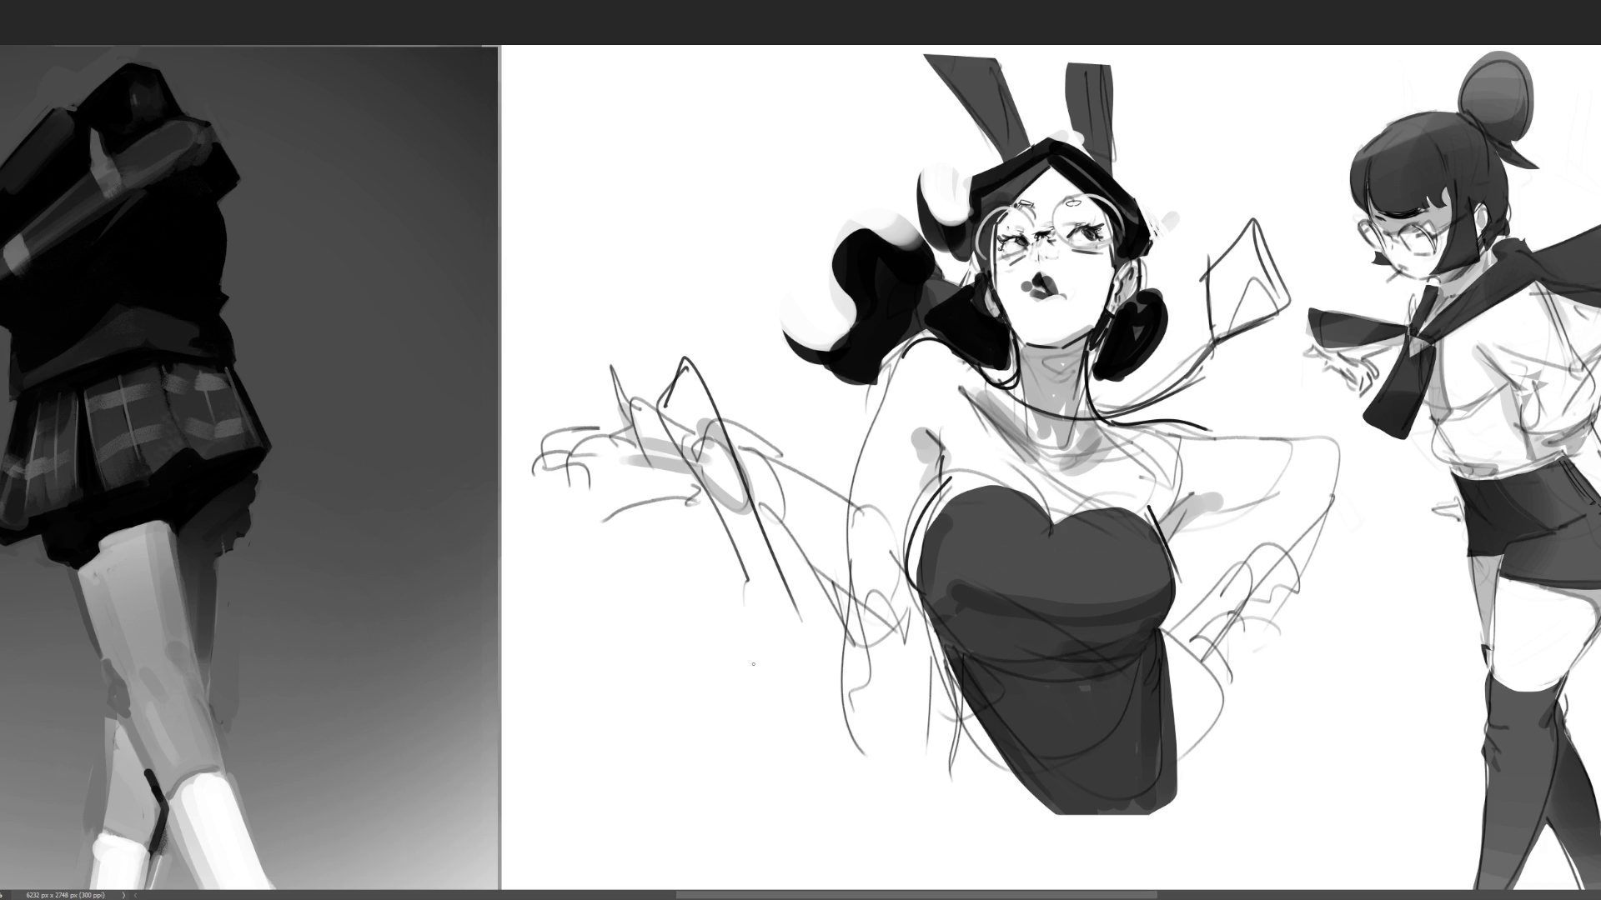
mouse_move(696, 450)
left_mouse_down()
mouse_move(647, 725)
mouse_move(826, 880)
left_mouse_up()
left_click_drag(762, 558, 930, 857)
mouse_move(775, 608)
left_mouse_down()
mouse_move(1050, 731)
mouse_move(1017, 877)
left_mouse_up()
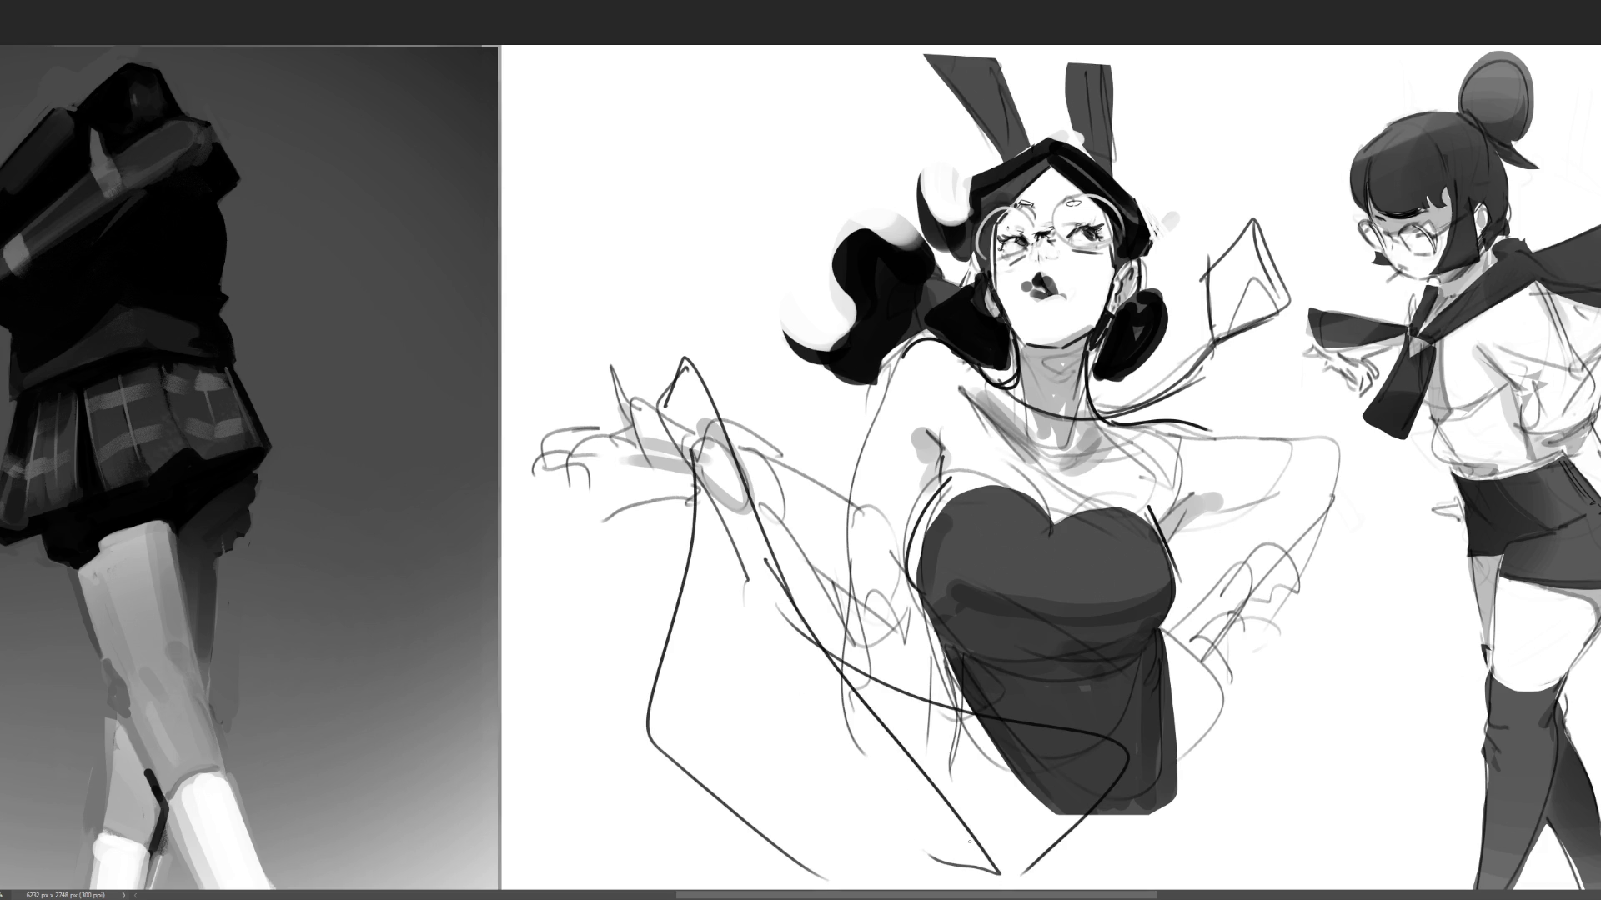
key("ctrl+z")
mouse_move(809, 619)
left_mouse_down()
mouse_move(1083, 775)
mouse_move(976, 880)
left_mouse_up()
mouse_move(717, 480)
left_mouse_down()
mouse_move(713, 566)
mouse_move(1021, 878)
mouse_move(1197, 767)
left_mouse_up()
- Sketch the right sleeve hanging from the arm and close off its bottom
mouse_move(1234, 546)
left_mouse_down()
mouse_move(1363, 511)
mouse_move(1168, 642)
mouse_move(1284, 776)
left_mouse_up()
mouse_move(1201, 625)
left_mouse_down()
mouse_move(1307, 871)
mouse_move(1337, 873)
left_mouse_up()
mouse_move(1374, 518)
left_mouse_down()
mouse_move(1400, 625)
mouse_move(1300, 871)
left_mouse_up()
left_click_drag(1213, 667, 1224, 838)
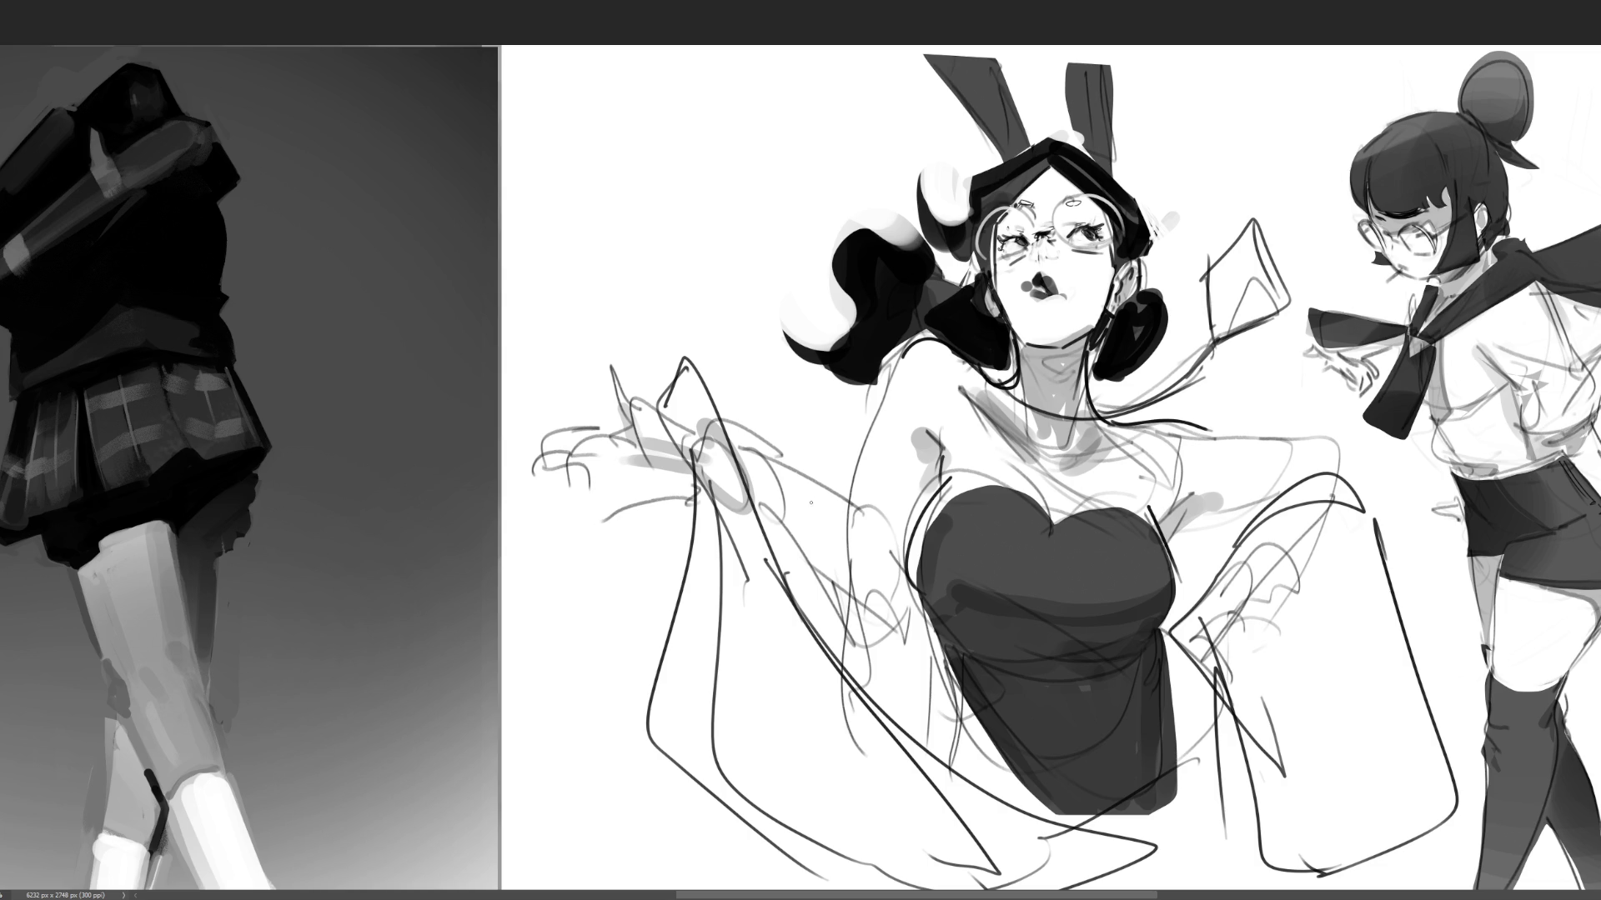
- Add the sleeve under the raised arm, fold lines, and the shoulder lines on both sides
left_click_drag(752, 430, 764, 542)
mouse_move(755, 444)
left_mouse_down()
mouse_move(811, 492)
mouse_move(894, 617)
mouse_move(785, 575)
mouse_move(845, 719)
left_mouse_up()
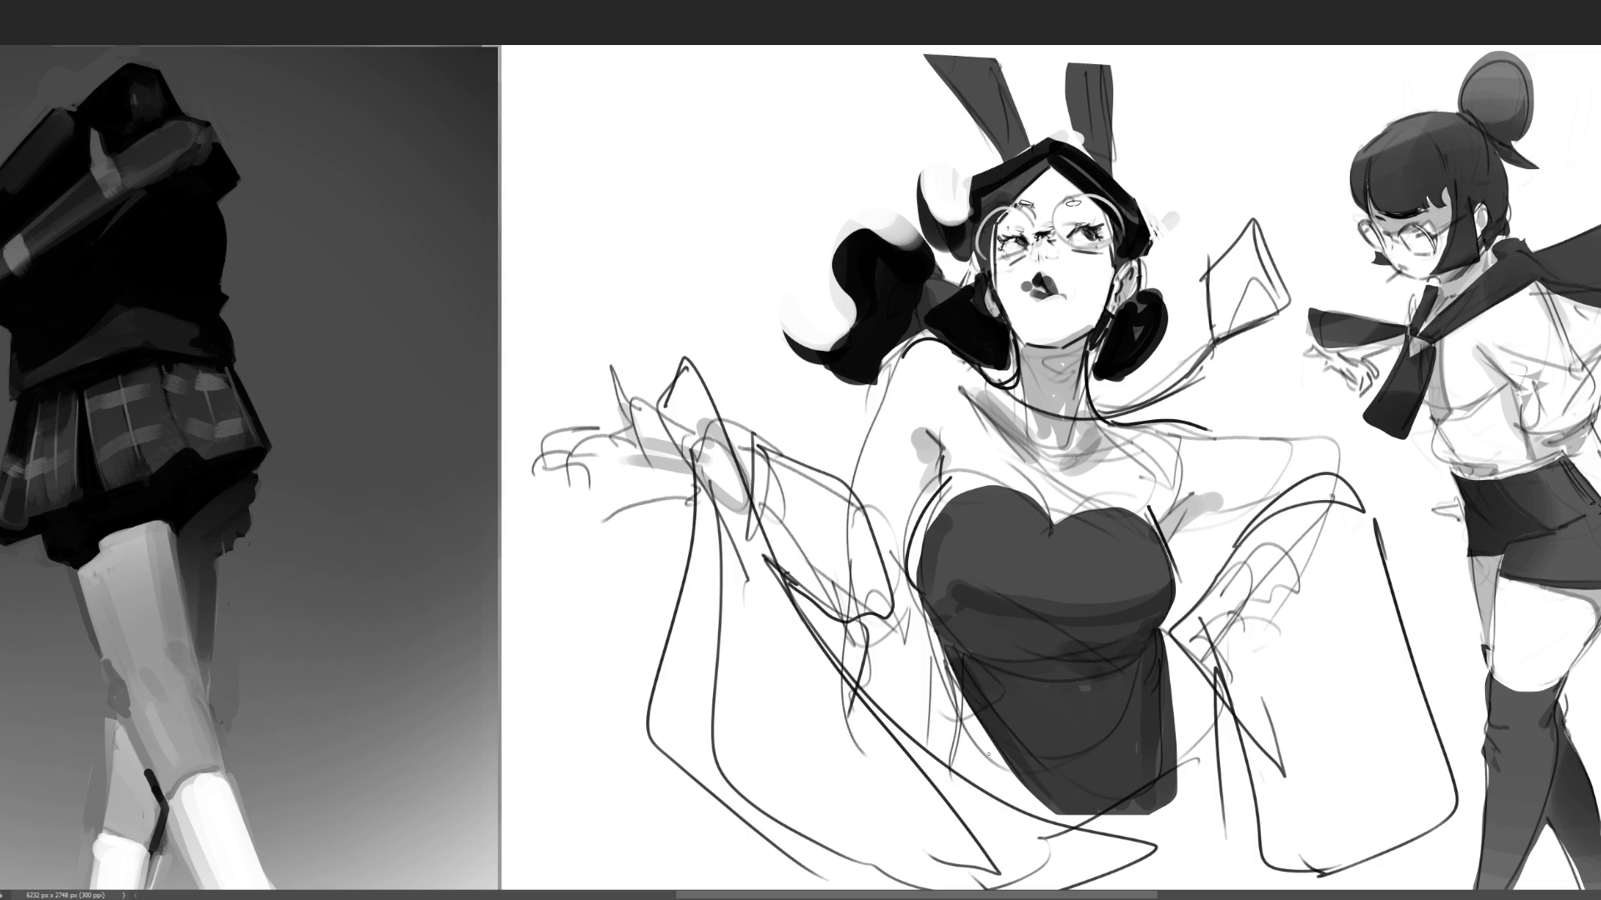
mouse_move(685, 363)
left_mouse_down()
mouse_move(858, 500)
mouse_move(792, 600)
left_mouse_up()
left_click_drag(848, 492, 865, 517)
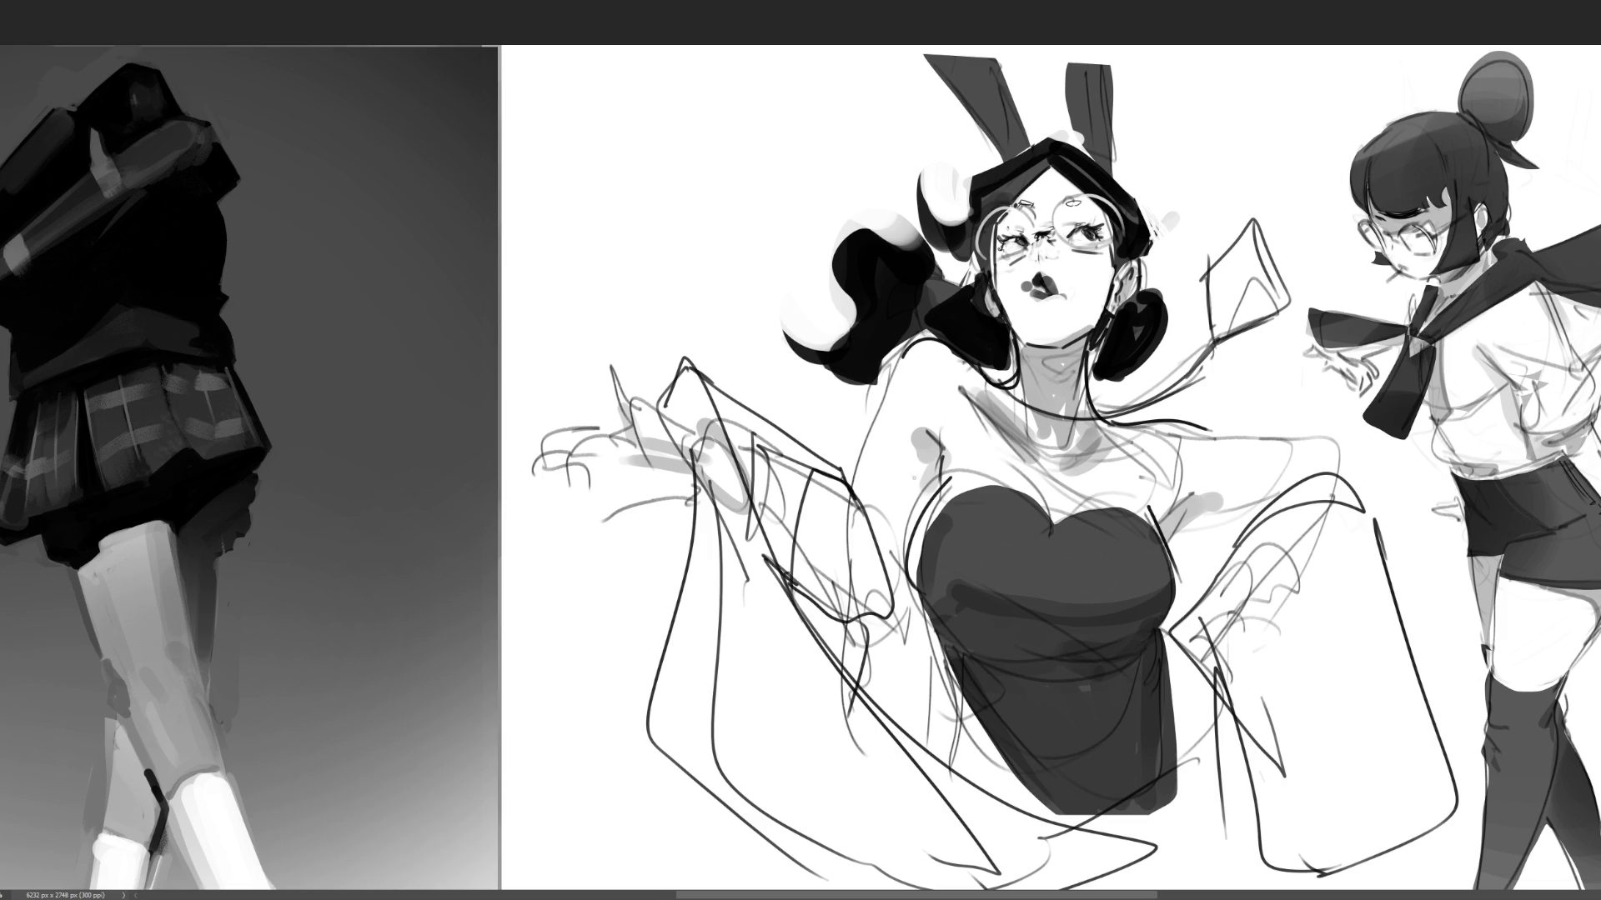
mouse_move(897, 356)
left_mouse_down()
mouse_move(860, 475)
mouse_move(920, 516)
mouse_move(883, 583)
left_mouse_up()
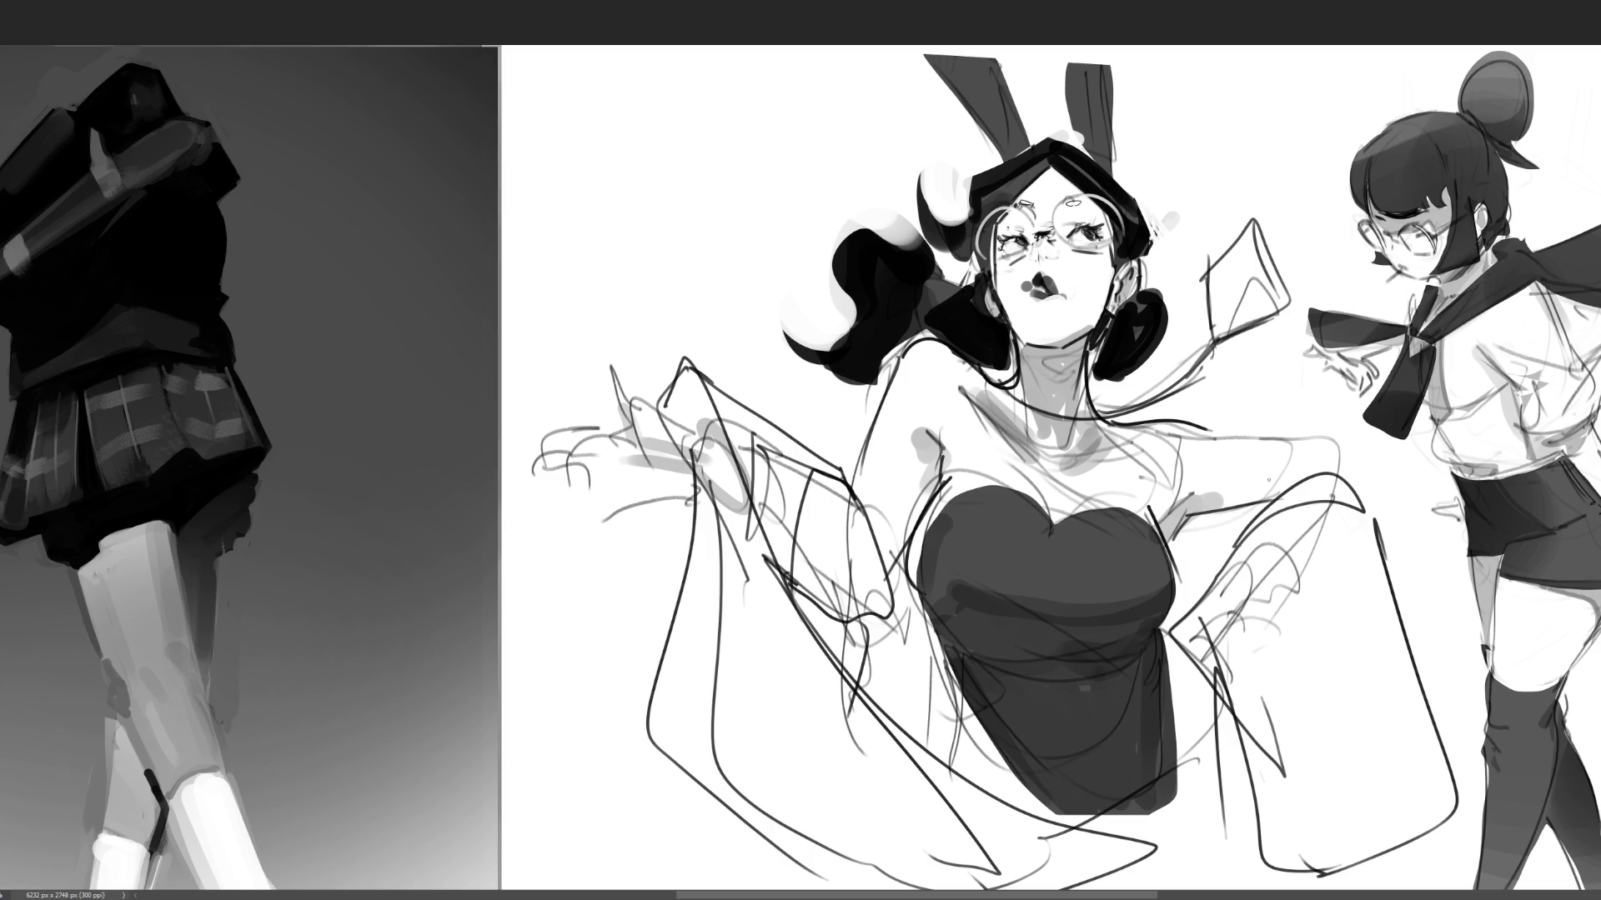
mouse_move(1188, 423)
left_mouse_down()
mouse_move(1332, 442)
mouse_move(1368, 500)
left_mouse_up()
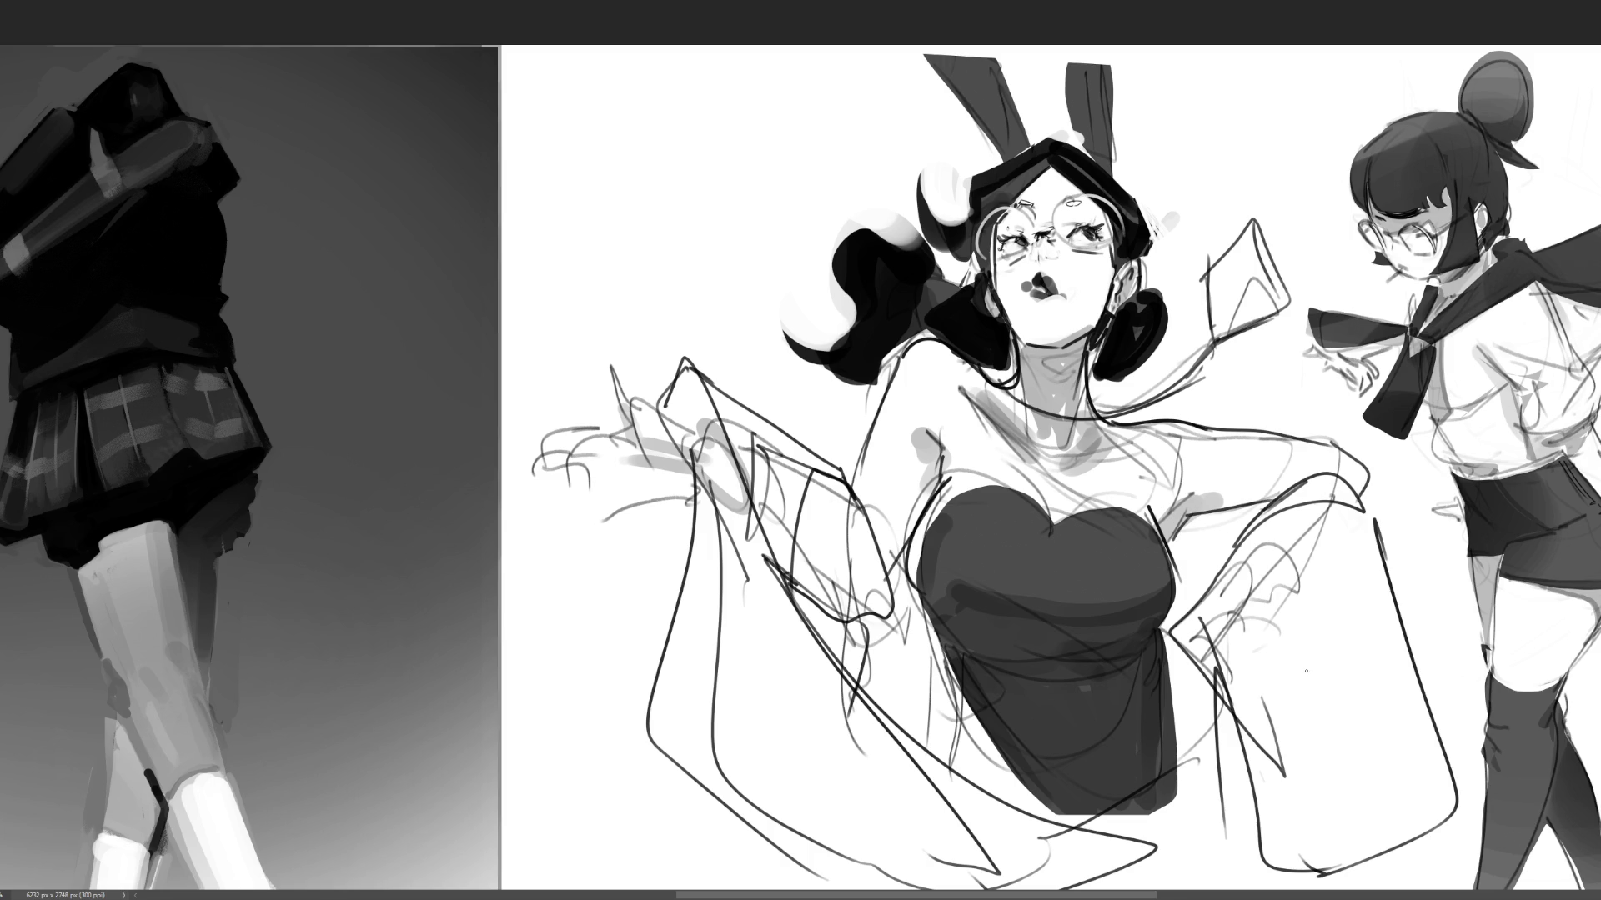
mouse_move(1164, 623)
left_mouse_down()
mouse_move(1175, 680)
mouse_move(1232, 735)
left_mouse_up()
key("ctrl+z")
- Extend the bodysuit lower, outlining its right edge and bottom edge
left_click_drag(1184, 682, 1249, 744)
left_click_drag(963, 709, 965, 808)
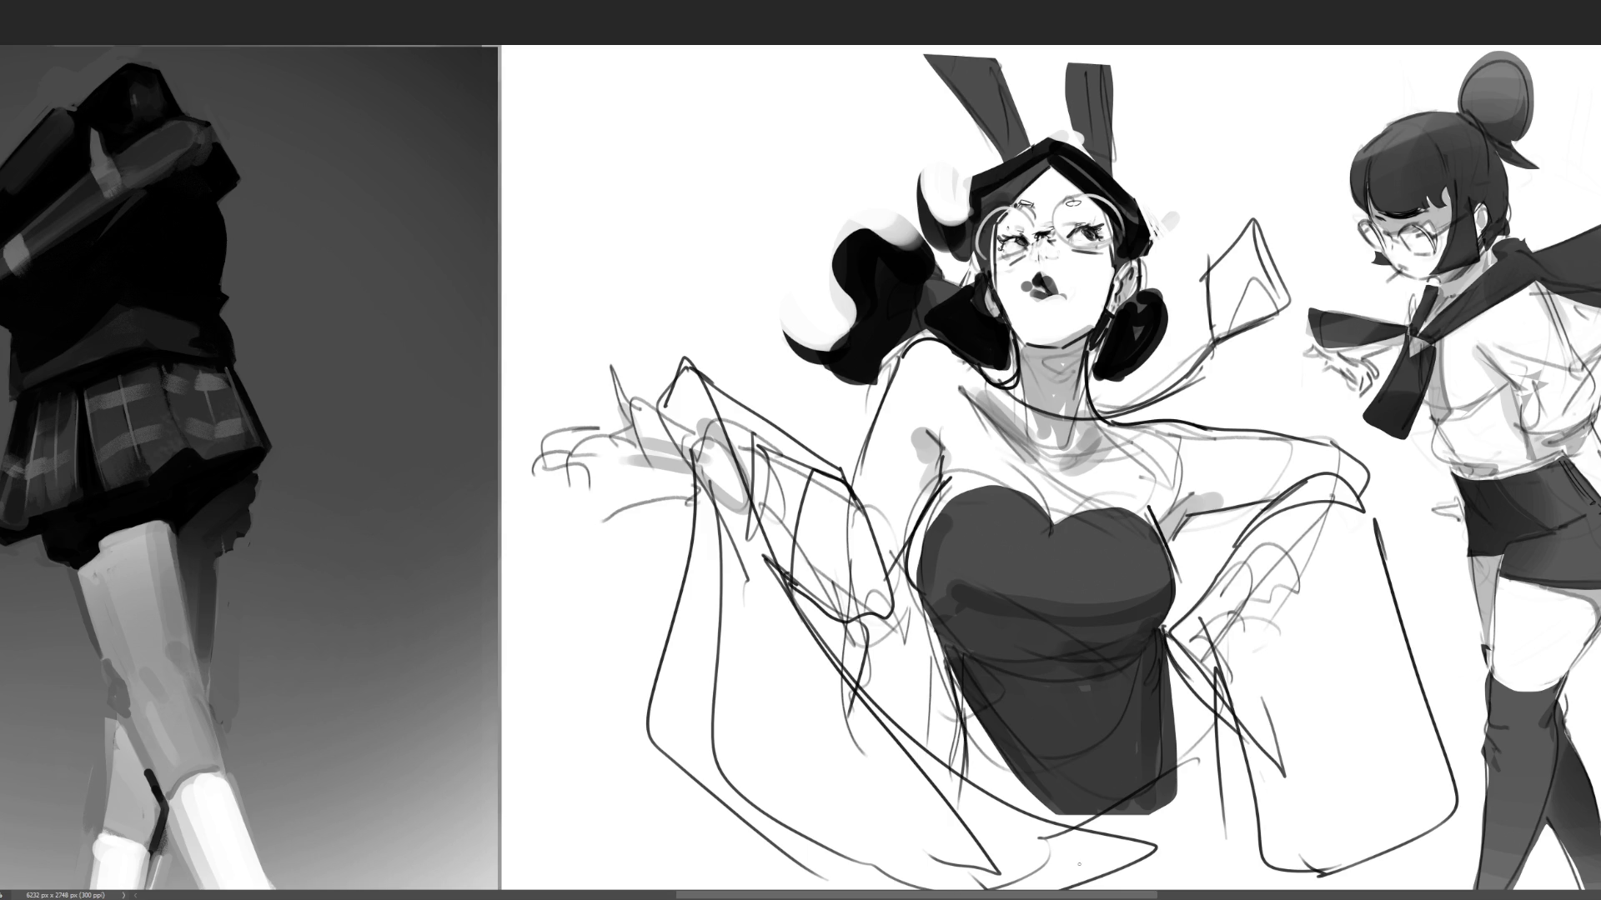
left_click_drag(1161, 658, 1197, 889)
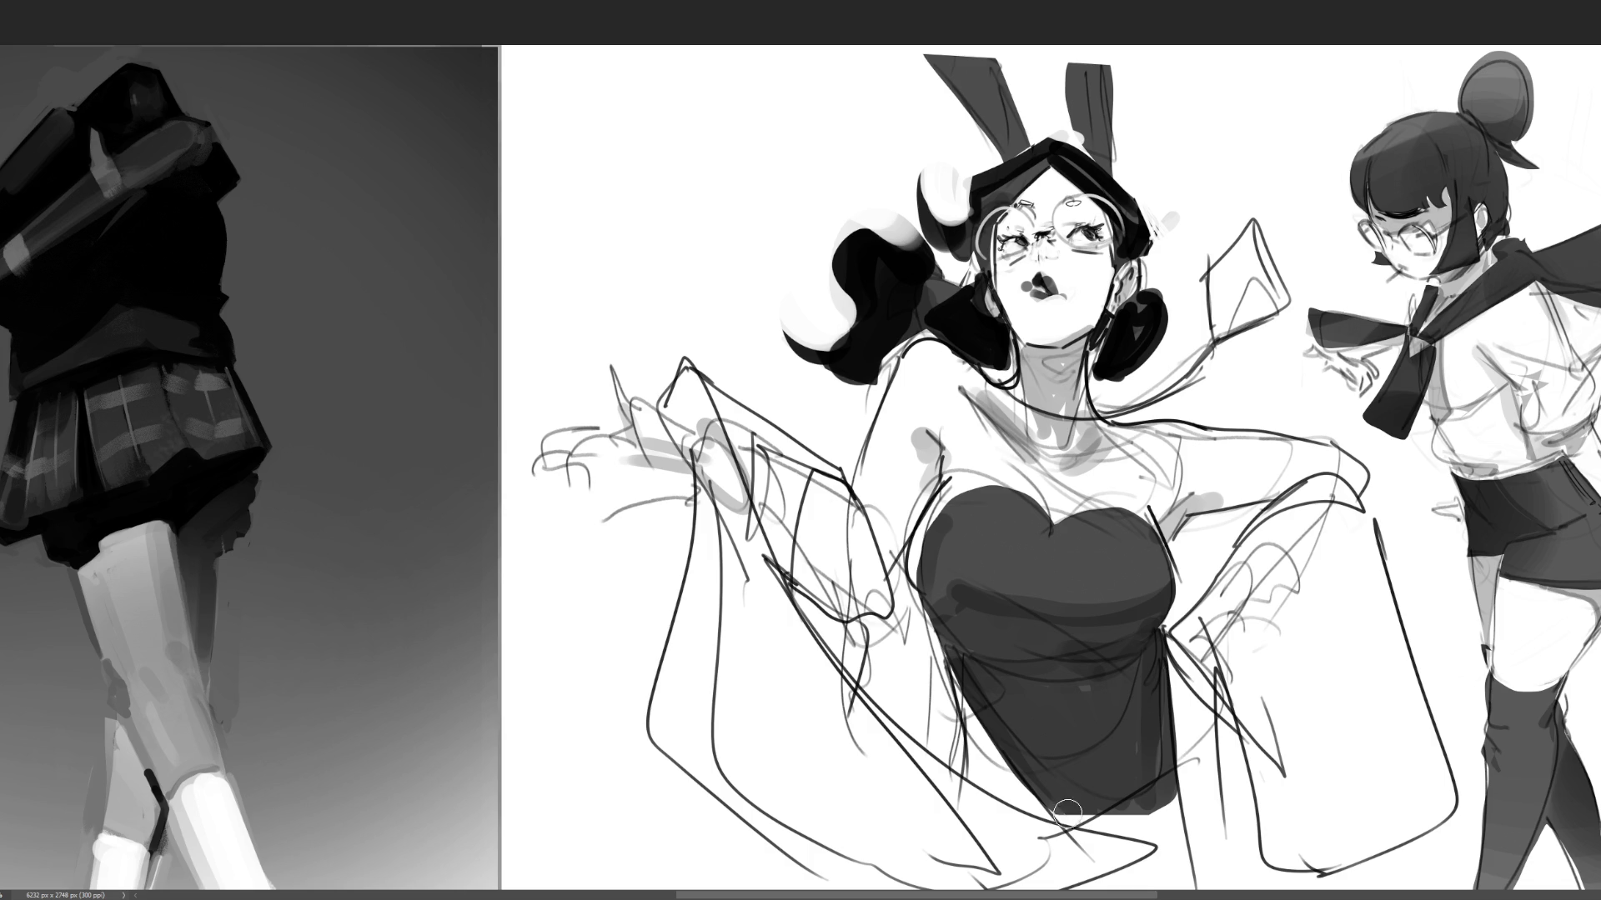
mouse_move(1065, 821)
left_mouse_down()
mouse_move(1174, 813)
mouse_move(1162, 854)
mouse_move(1117, 892)
mouse_move(1167, 817)
mouse_move(1183, 884)
mouse_move(1158, 833)
mouse_move(1190, 805)
left_mouse_up()
key("ctrl+z")
key("ctrl+z")
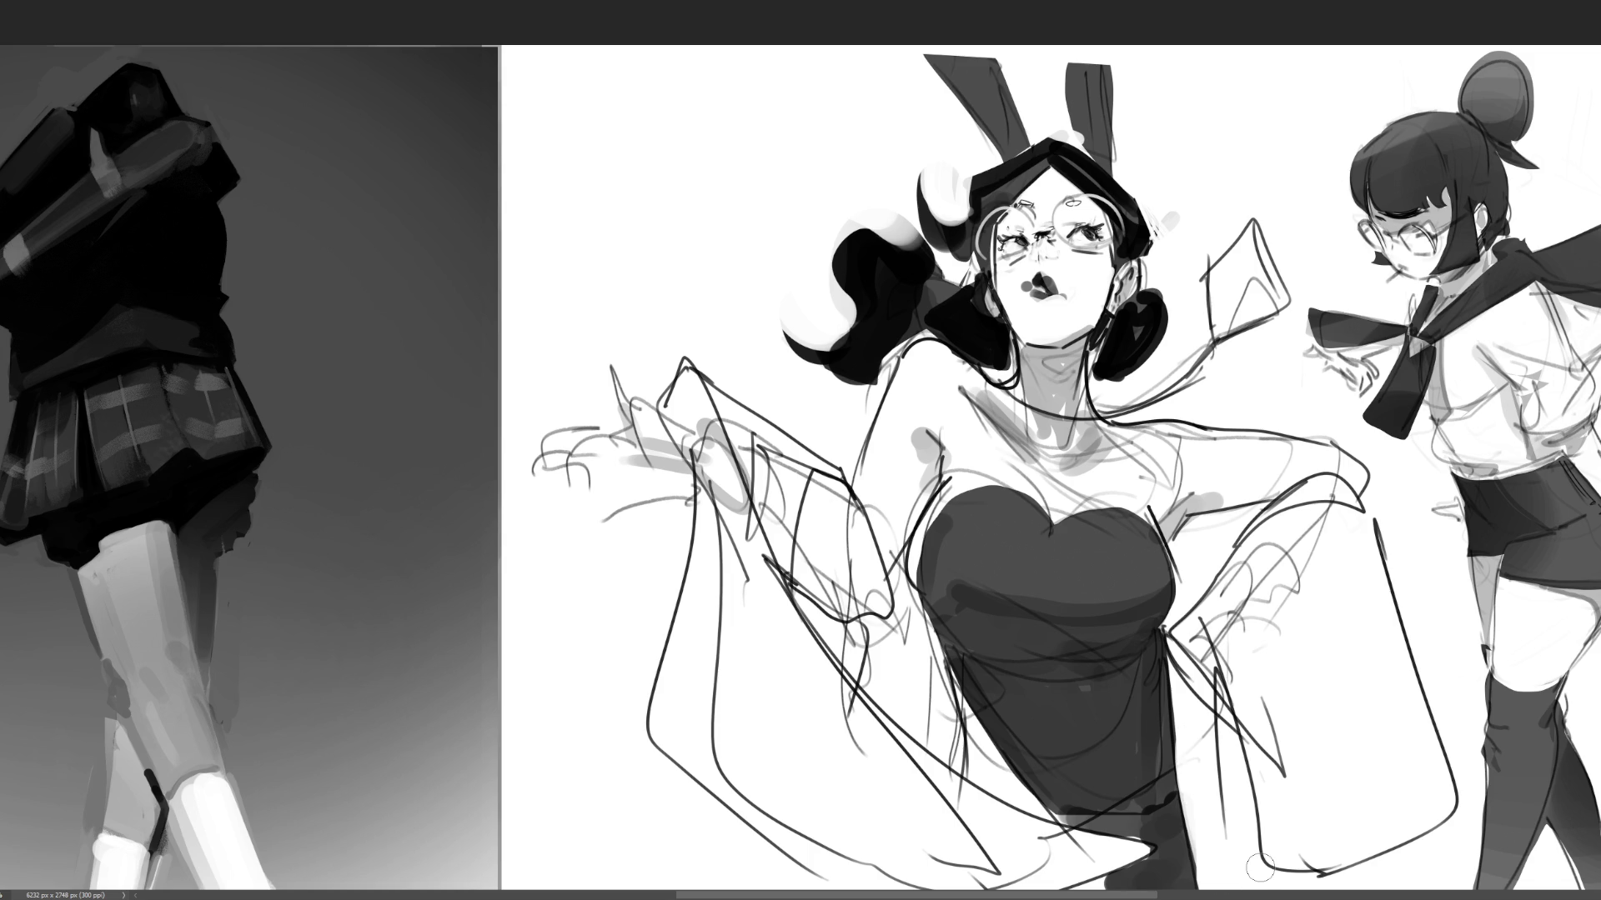
- Redraw both bunny ears taller up to the canvas top and retouch the bodysuit's right side
mouse_move(1070, 93)
left_mouse_down()
mouse_move(1063, 67)
mouse_move(1092, 149)
left_mouse_up()
left_click_drag(1117, 47, 1107, 161)
left_click_drag(992, 46, 1023, 135)
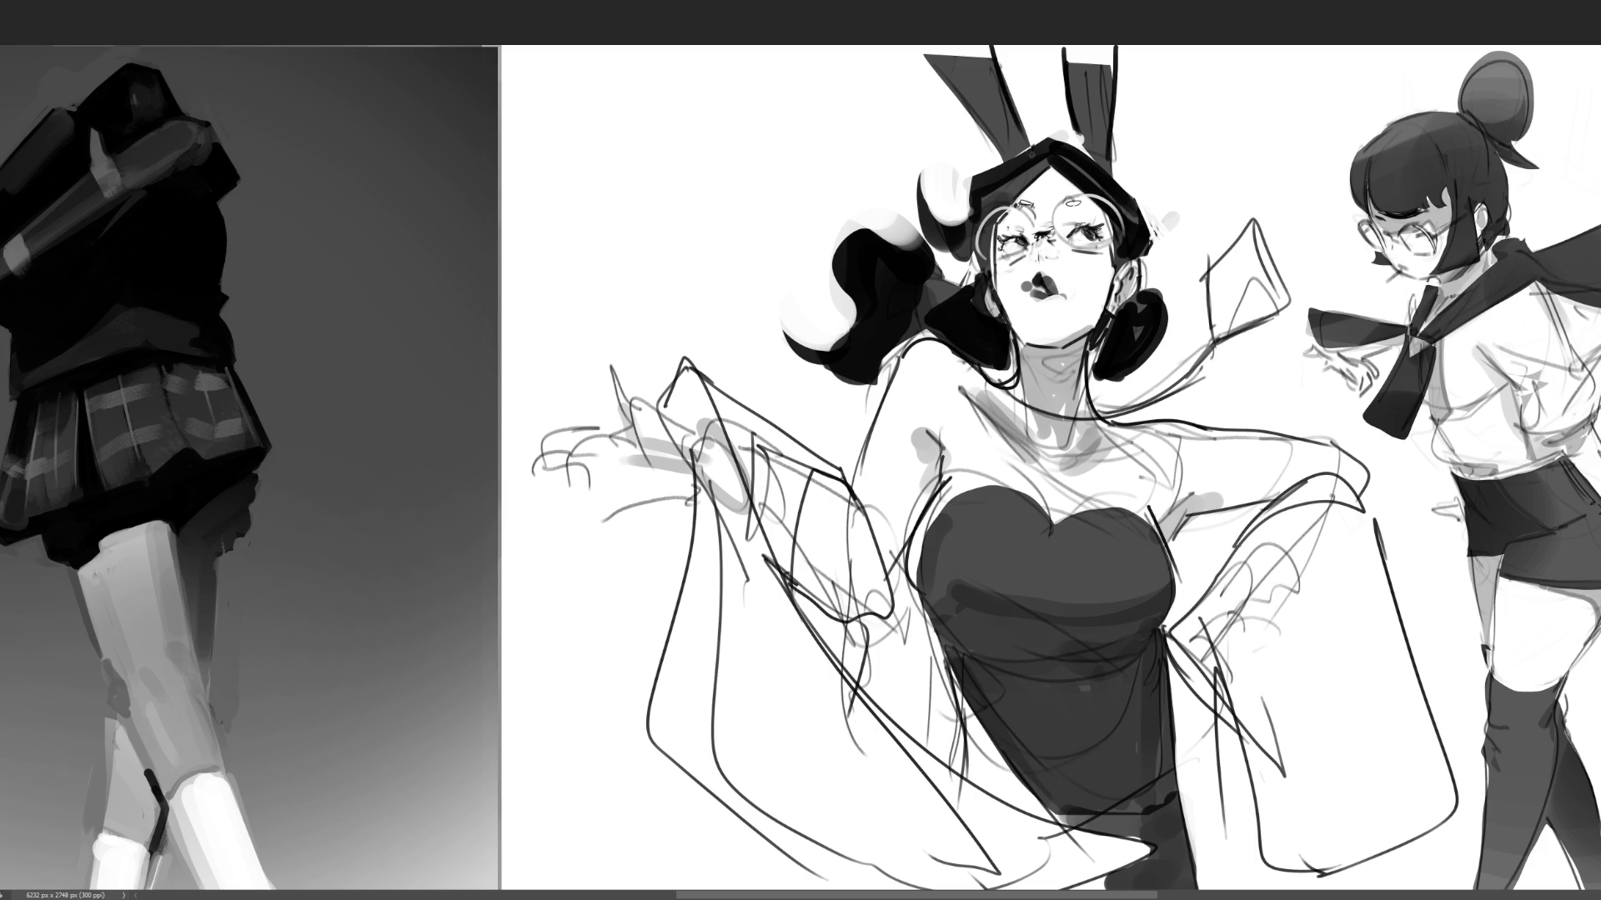
left_click_drag(915, 35, 988, 150)
left_click_drag(1167, 627, 1218, 737)
- Redraw the bust's left edge, neckline and right edge, discarding the rejected left-edge strokes
left_click_drag(953, 650, 981, 763)
left_click_drag(964, 675, 988, 790)
key("ctrl+z")
key("ctrl+z")
key("ctrl+z")
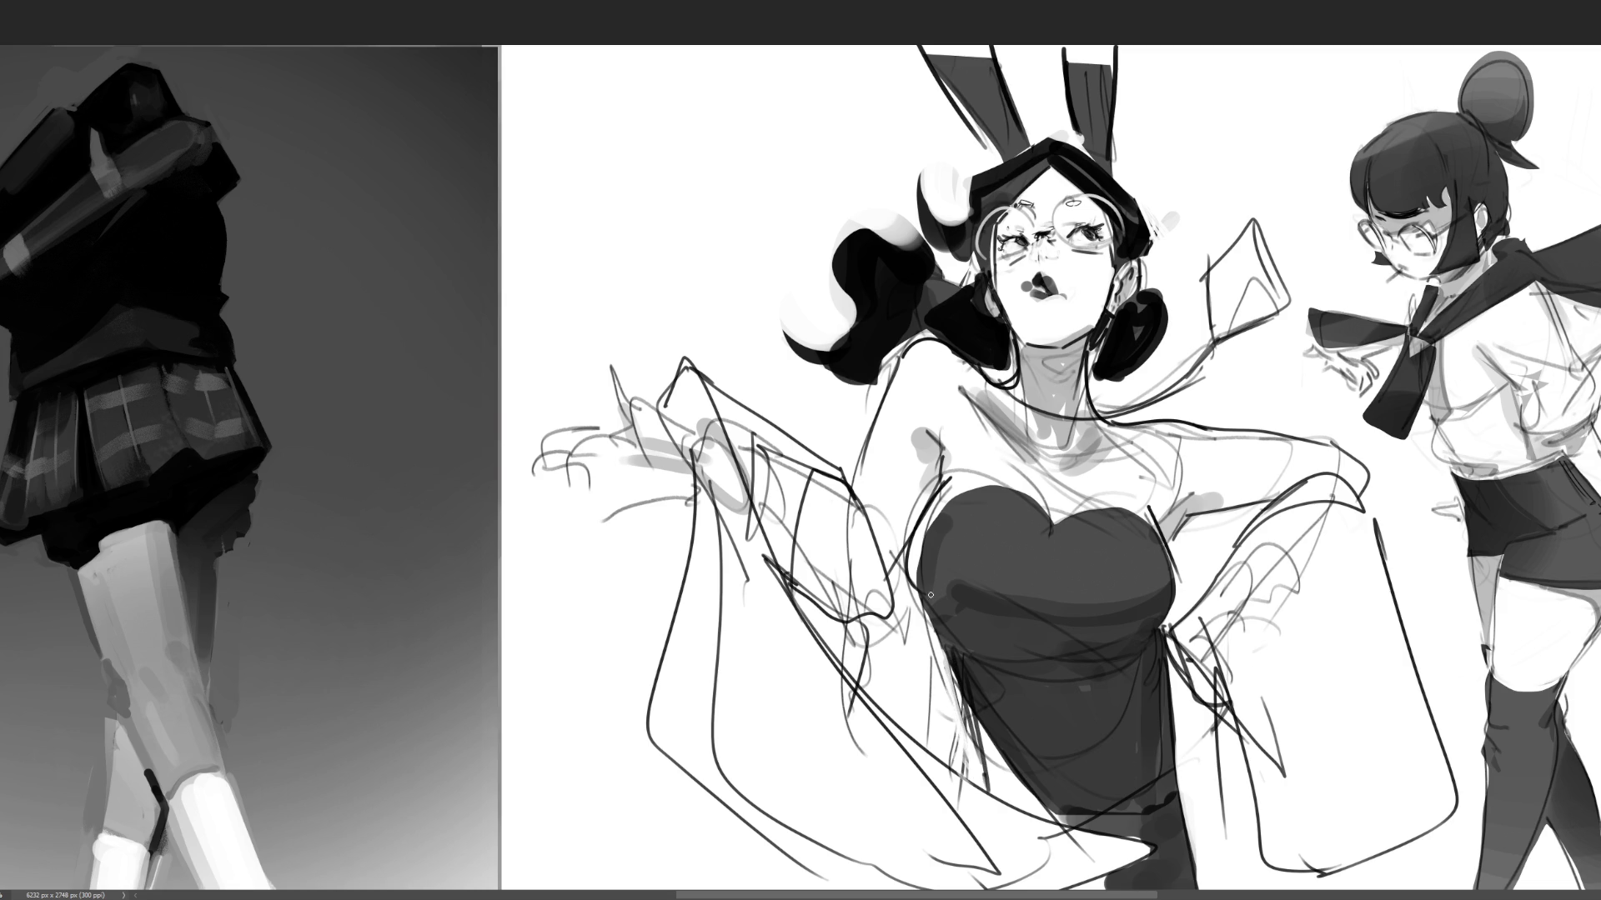
mouse_move(921, 533)
left_mouse_down()
mouse_move(887, 571)
mouse_move(910, 577)
left_mouse_up()
left_click_drag(1047, 478, 1060, 533)
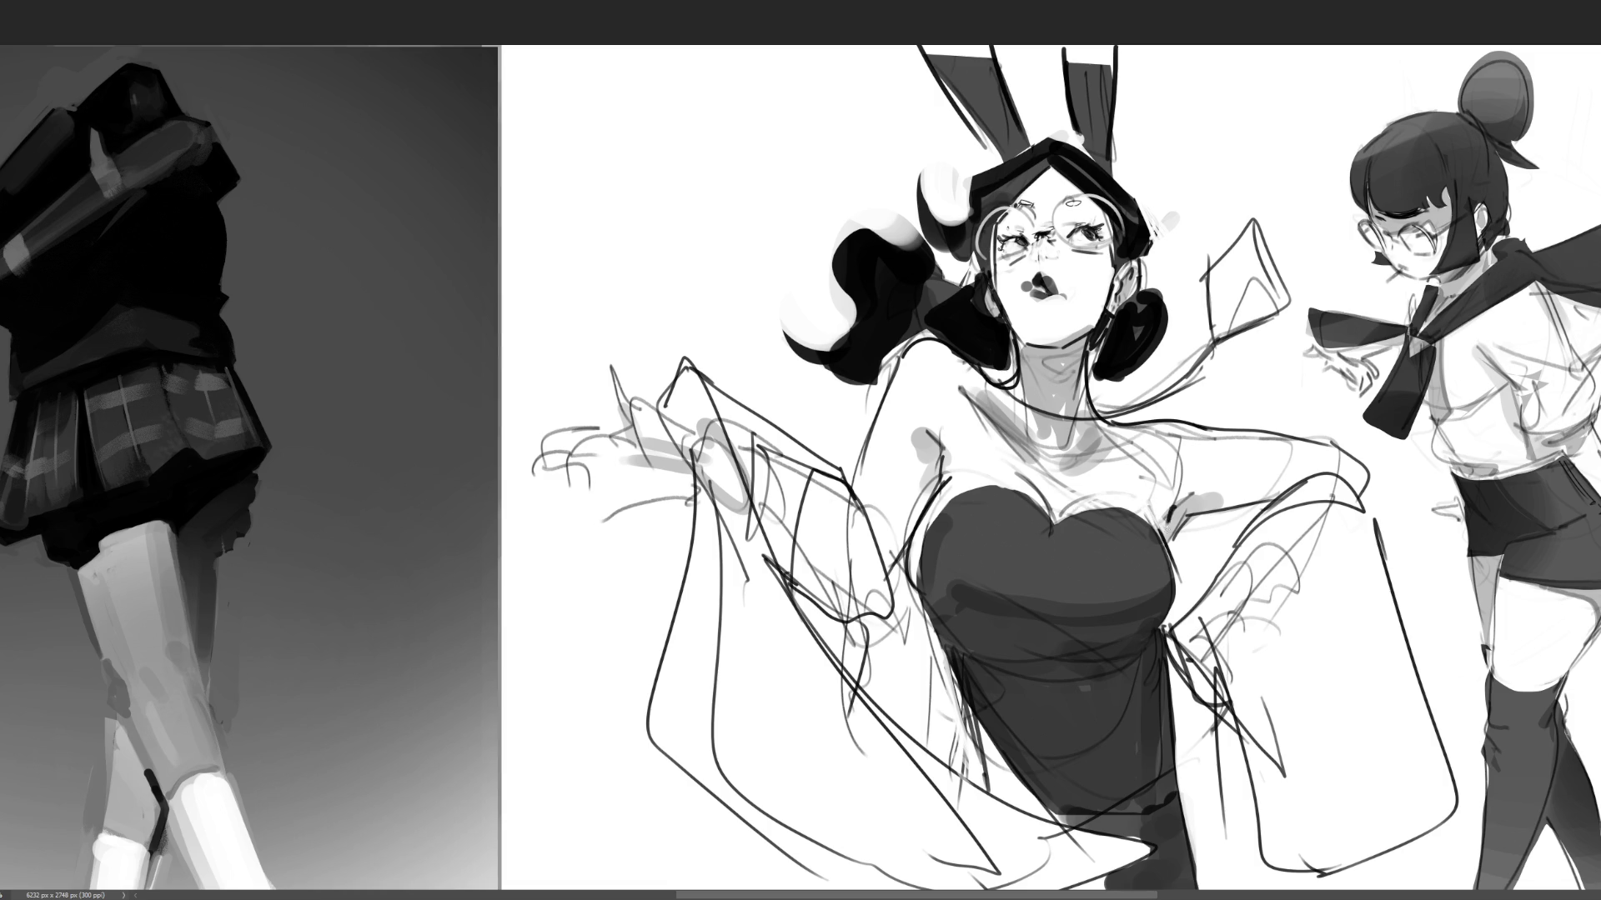
mouse_move(1165, 527)
left_mouse_down()
mouse_move(1164, 597)
mouse_move(1165, 571)
left_mouse_up()
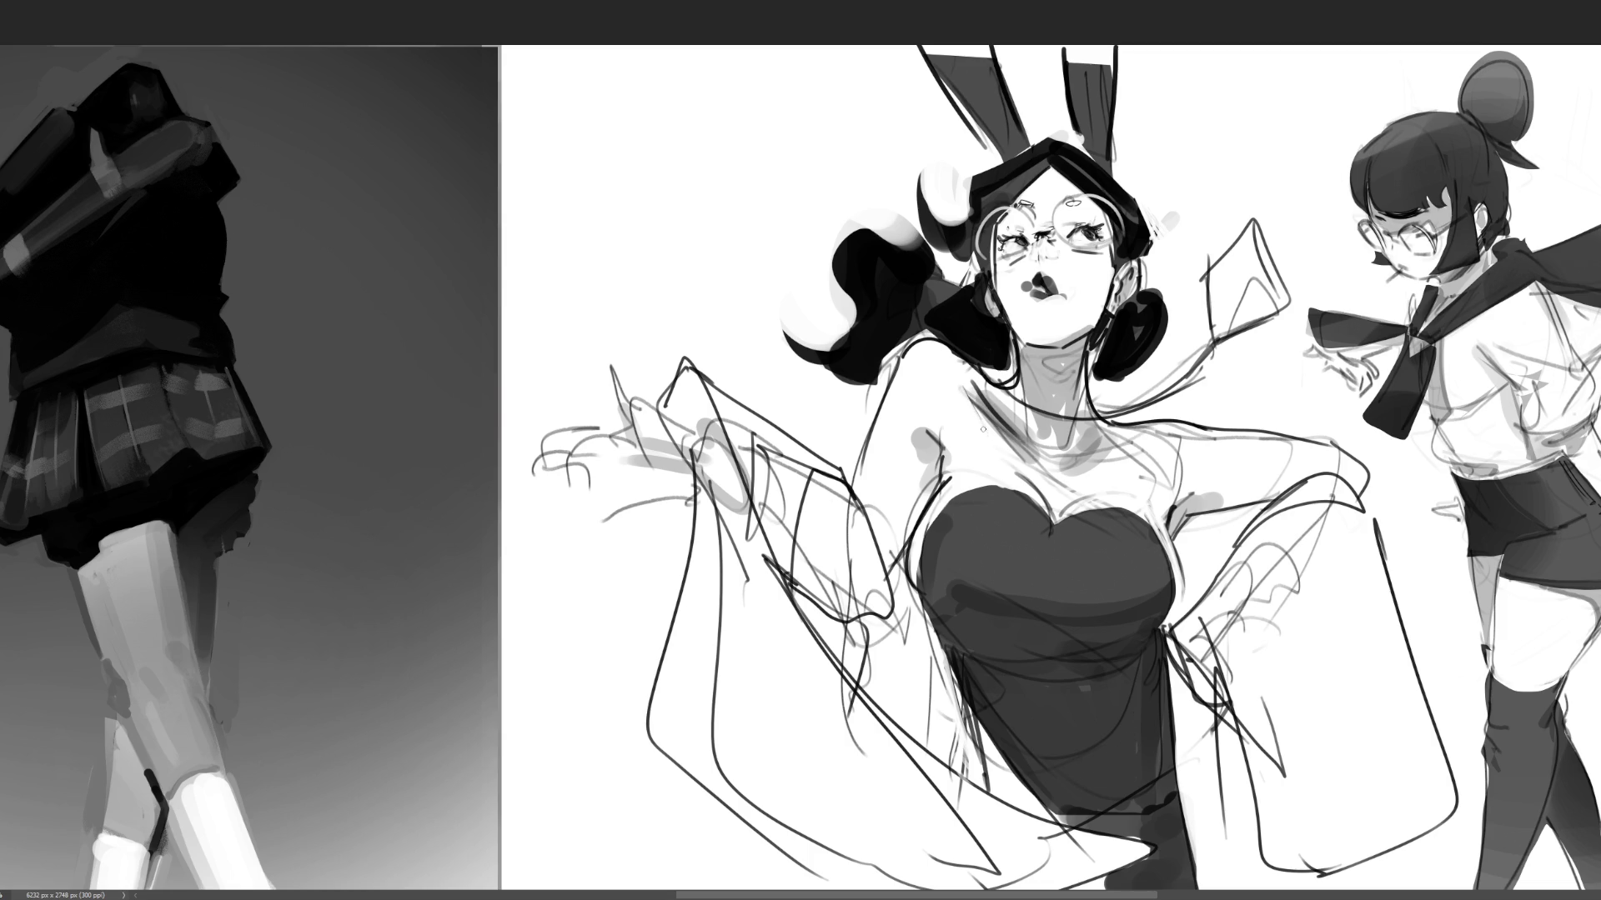
- Shade the upper chest and along the collarbone
left_click(1068, 465)
left_click_drag(1072, 461, 1102, 456)
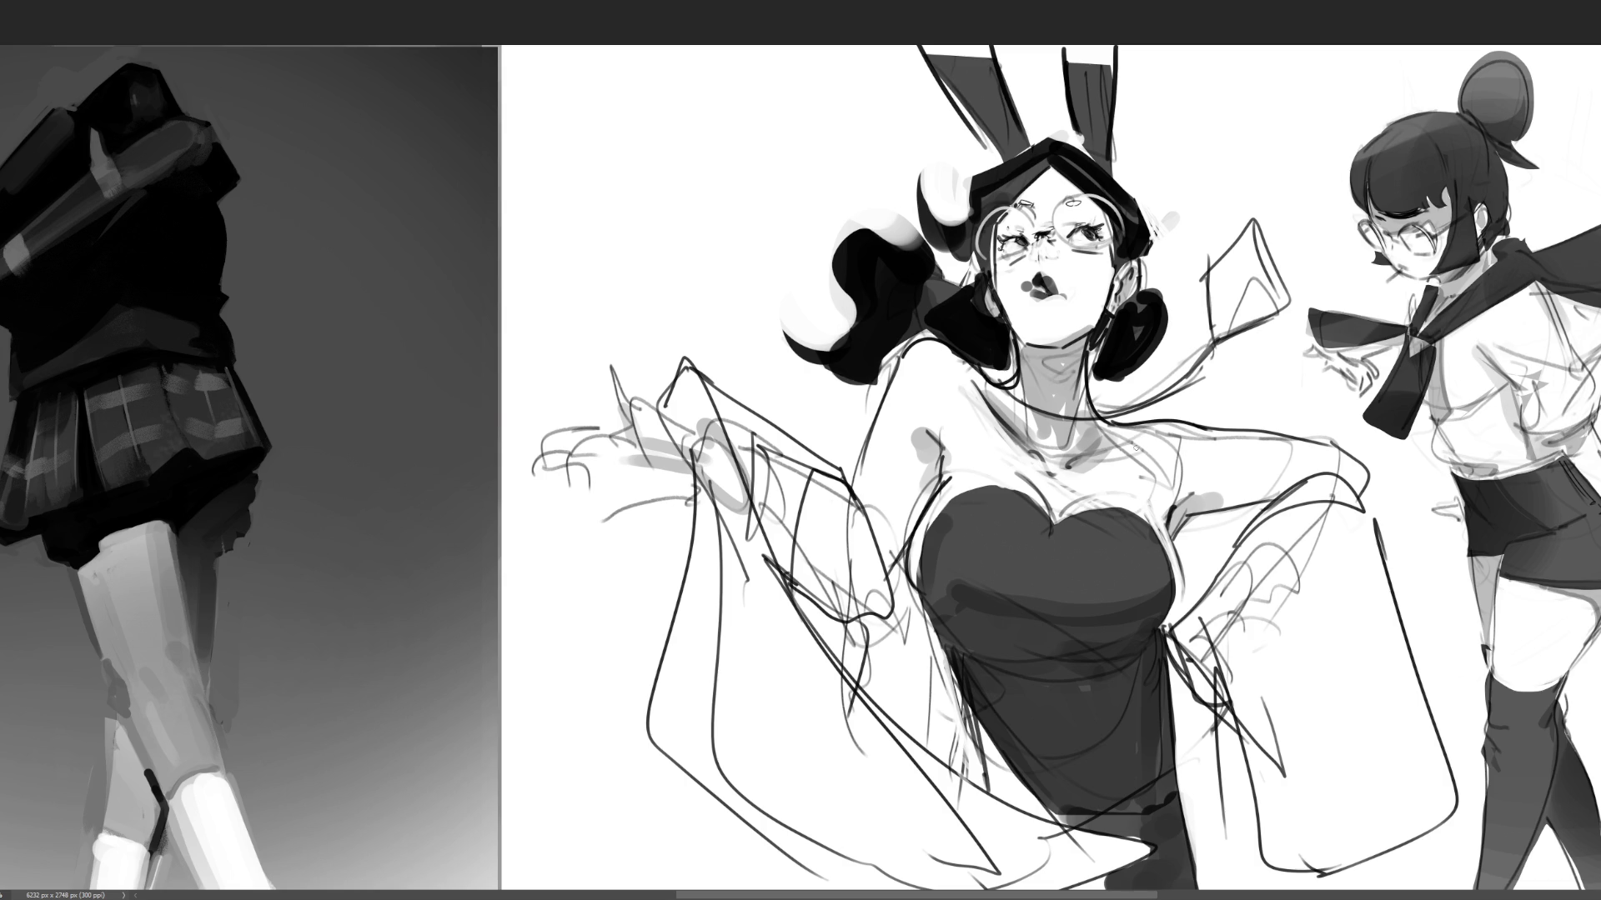
left_click_drag(1088, 453, 1208, 427)
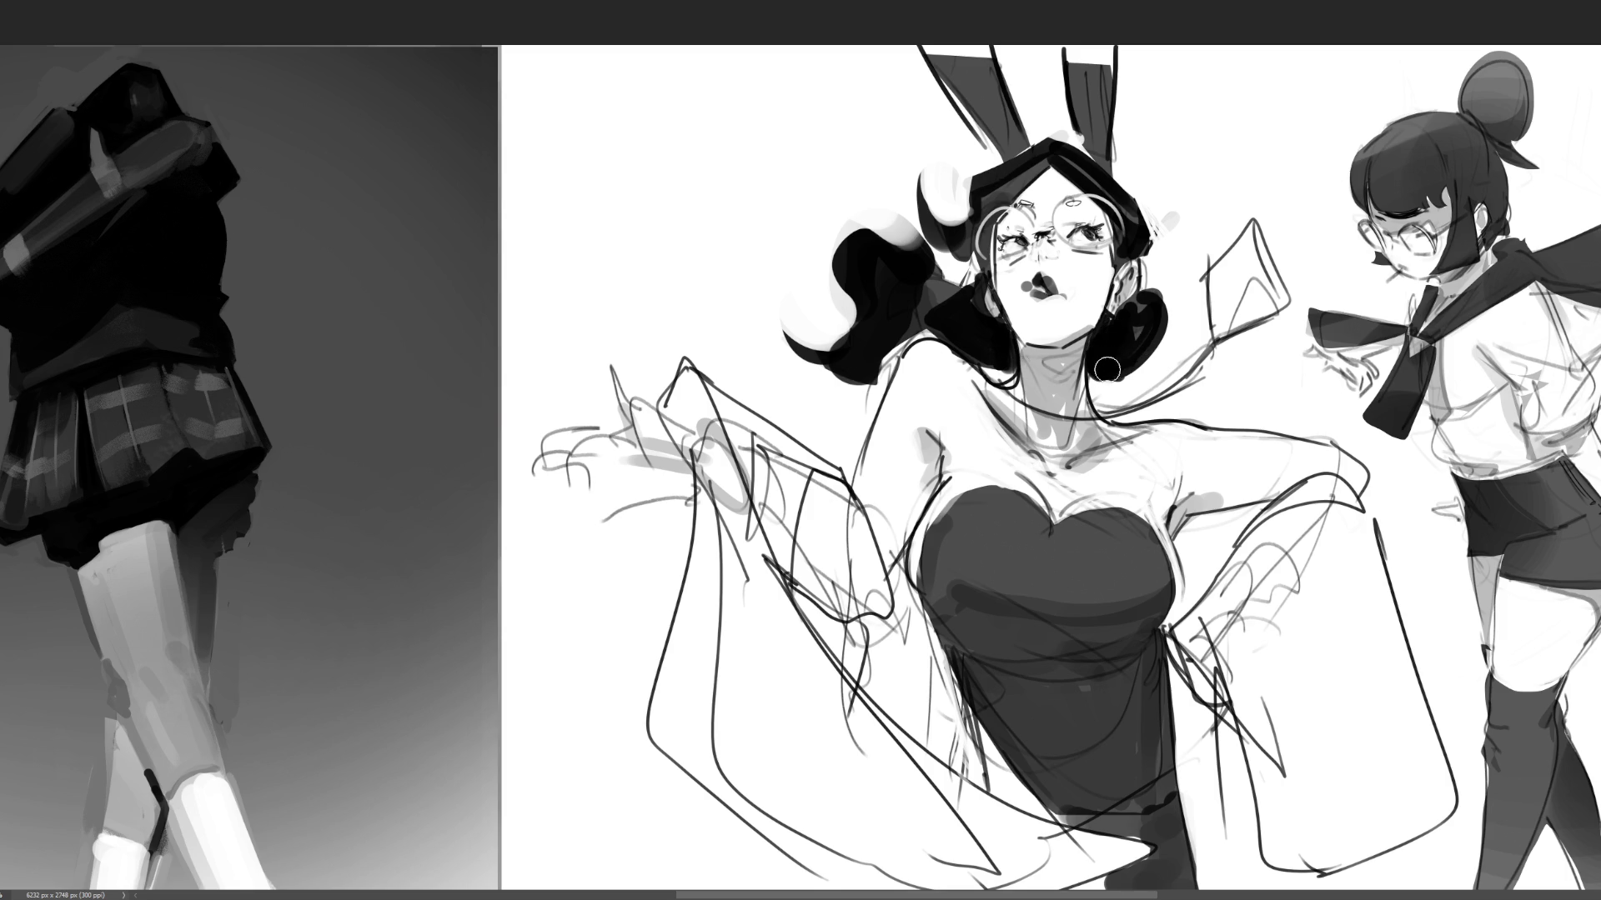
- Reshape the hair into locks flowing left and darken its top
mouse_move(1171, 290)
left_mouse_down()
mouse_move(1184, 301)
mouse_move(1163, 284)
mouse_move(1182, 307)
mouse_move(1166, 294)
mouse_move(1162, 342)
mouse_move(1142, 366)
mouse_move(1157, 323)
mouse_move(1112, 390)
left_mouse_up()
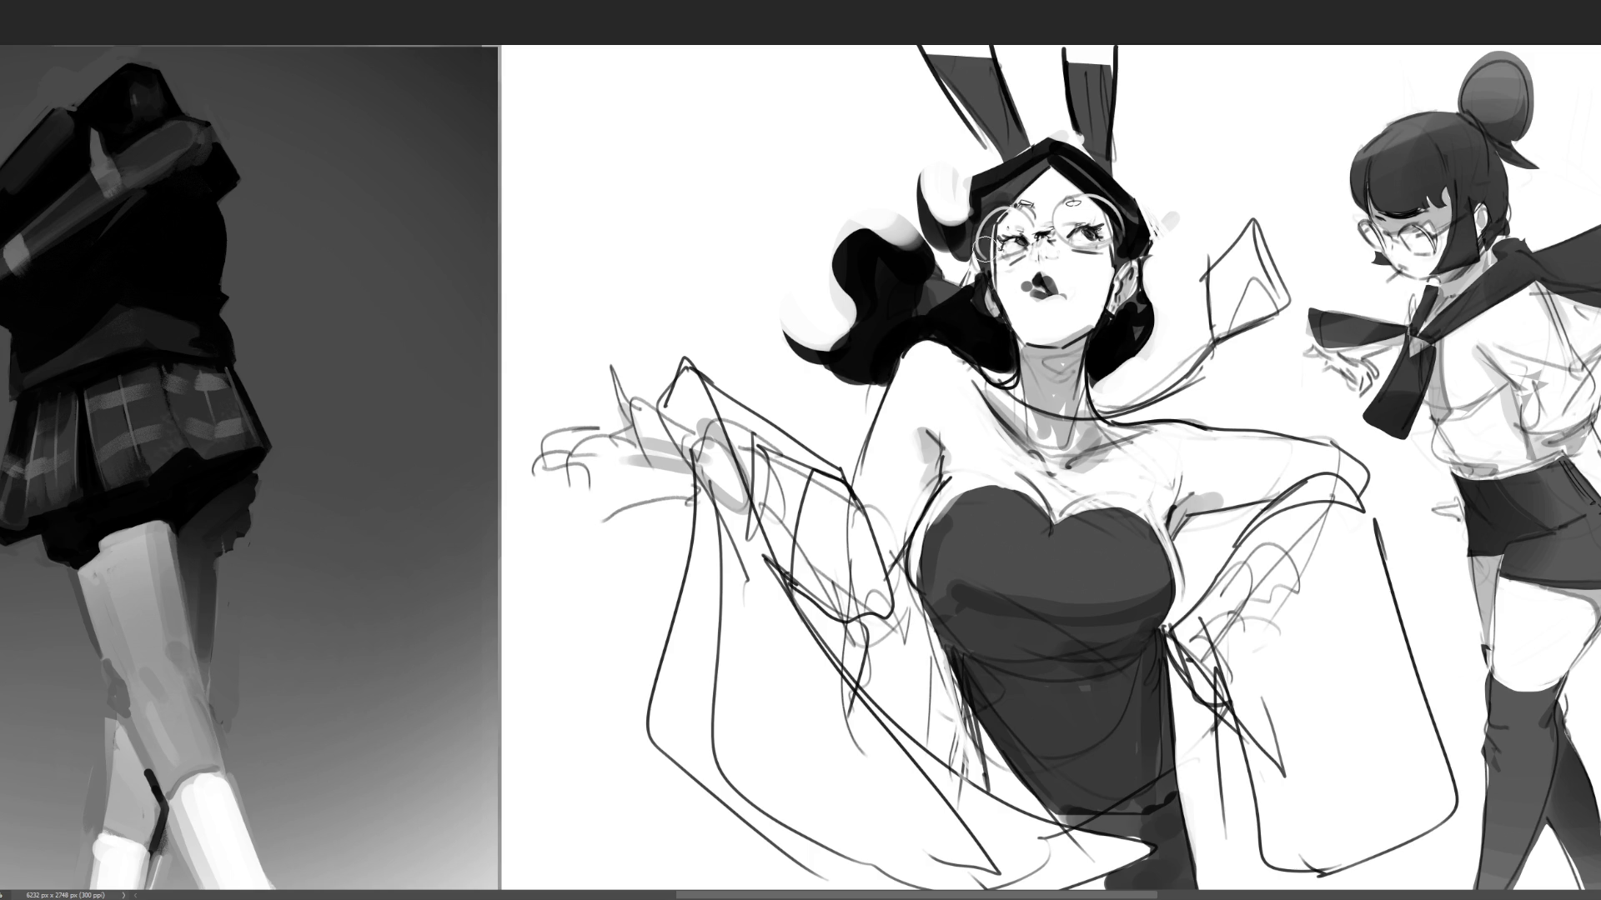
mouse_move(843, 344)
left_mouse_down()
mouse_move(846, 329)
mouse_move(771, 379)
mouse_move(763, 367)
mouse_move(842, 333)
mouse_move(767, 342)
mouse_move(865, 283)
mouse_move(834, 267)
mouse_move(834, 238)
mouse_move(934, 250)
mouse_move(834, 275)
mouse_move(816, 316)
mouse_move(857, 339)
mouse_move(889, 322)
left_mouse_up()
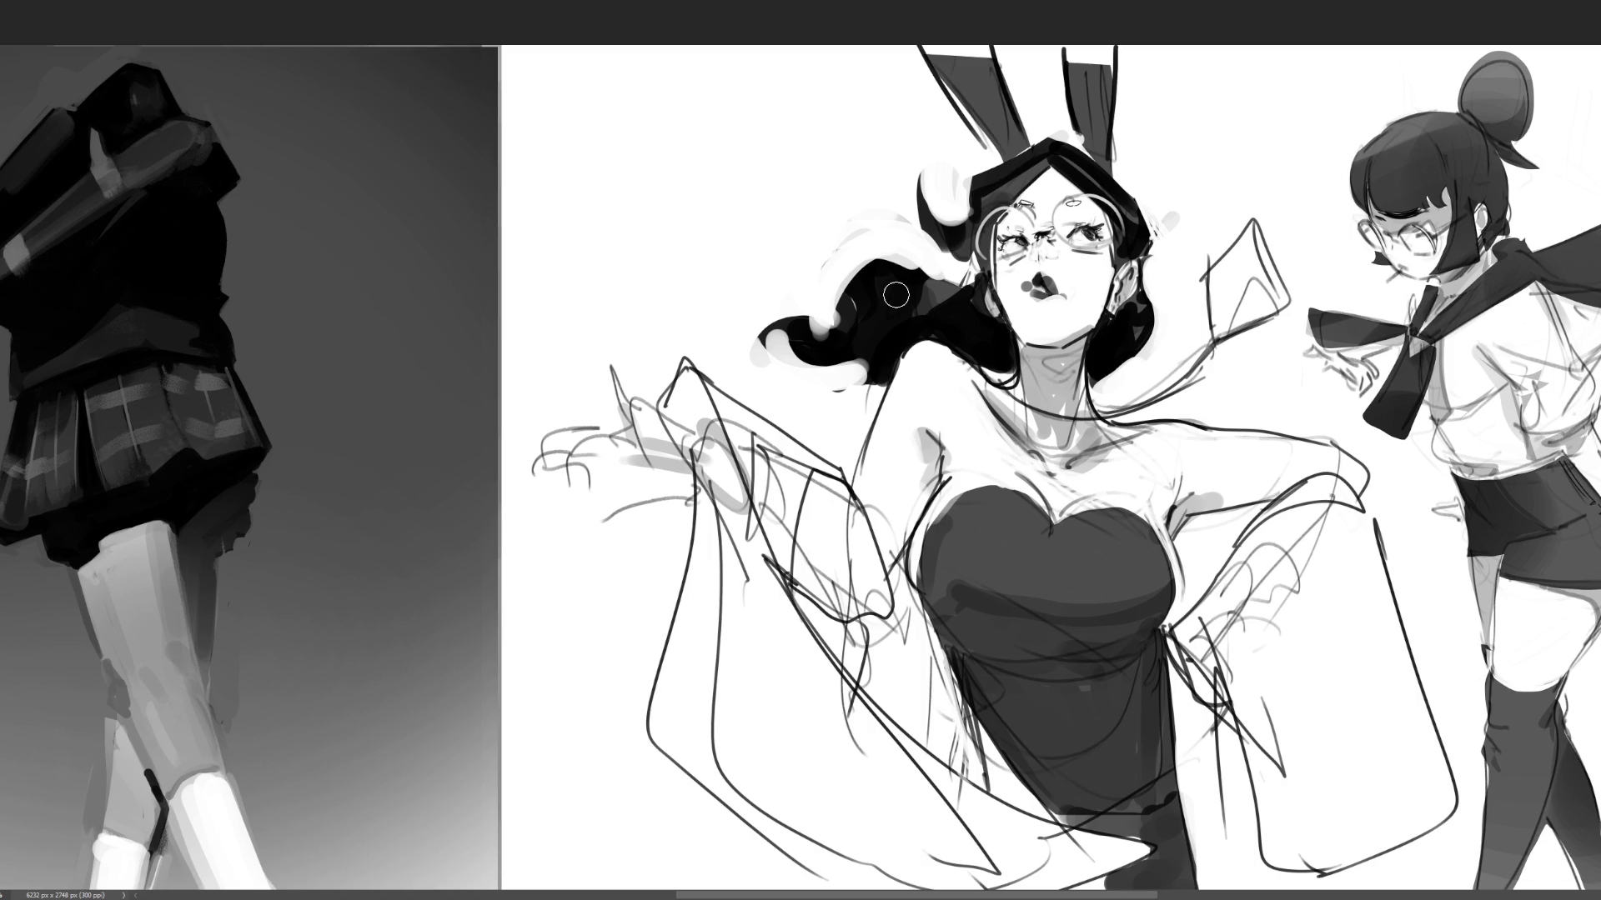
mouse_move(909, 200)
left_mouse_down()
mouse_move(950, 218)
mouse_move(913, 190)
mouse_move(925, 237)
mouse_move(918, 179)
mouse_move(962, 215)
mouse_move(988, 179)
mouse_move(958, 241)
mouse_move(950, 188)
mouse_move(930, 205)
mouse_move(981, 241)
mouse_move(1069, 197)
mouse_move(1112, 200)
mouse_move(1078, 192)
mouse_move(1036, 224)
mouse_move(1009, 207)
left_mouse_up()
- Repaint the glasses' bridge, shade the cheek under the right lens, and paint the earring
key("ctrl+z")
key("ctrl+z")
key("ctrl+z")
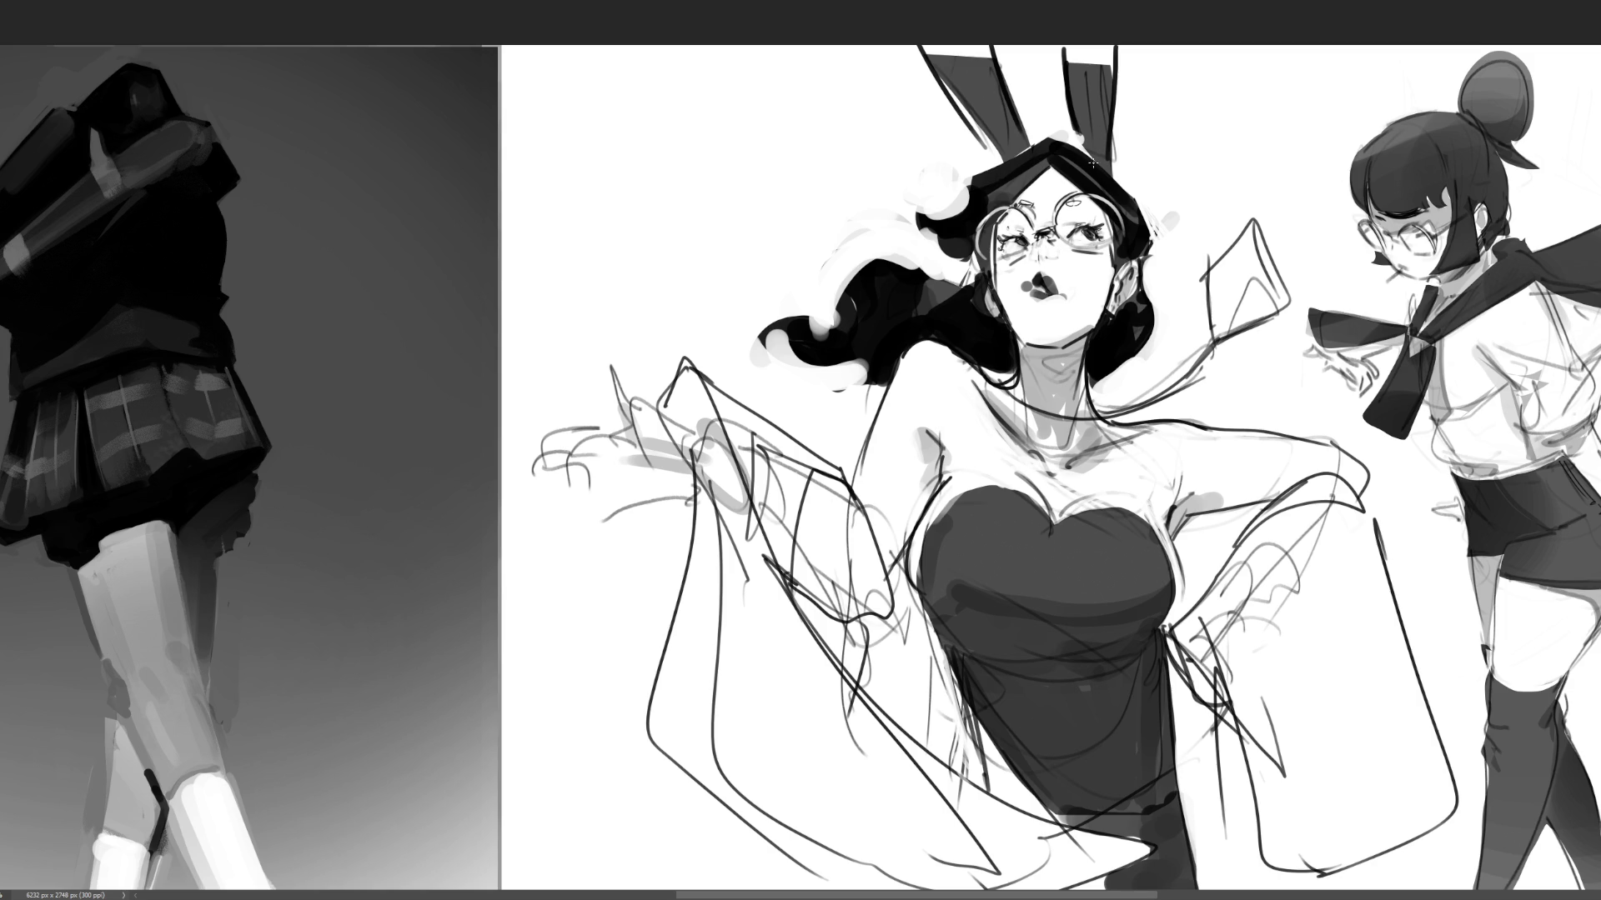
mouse_move(1049, 233)
left_mouse_down()
mouse_move(1034, 257)
mouse_move(1012, 213)
left_mouse_up()
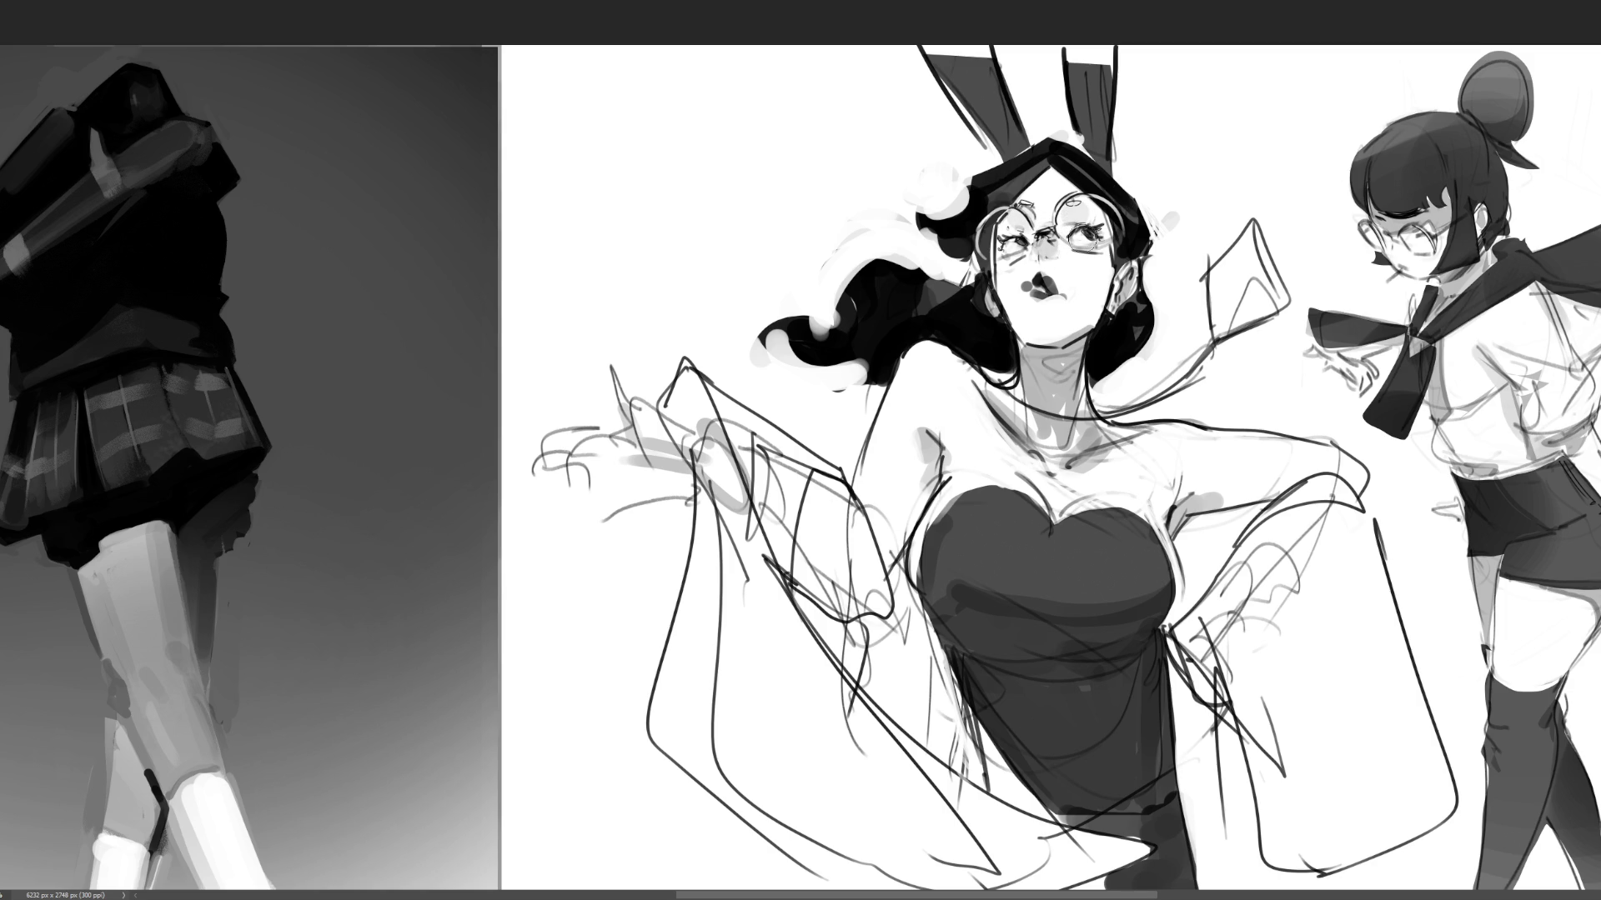
mouse_move(1095, 260)
left_mouse_down()
mouse_move(1075, 271)
mouse_move(1100, 259)
left_mouse_up()
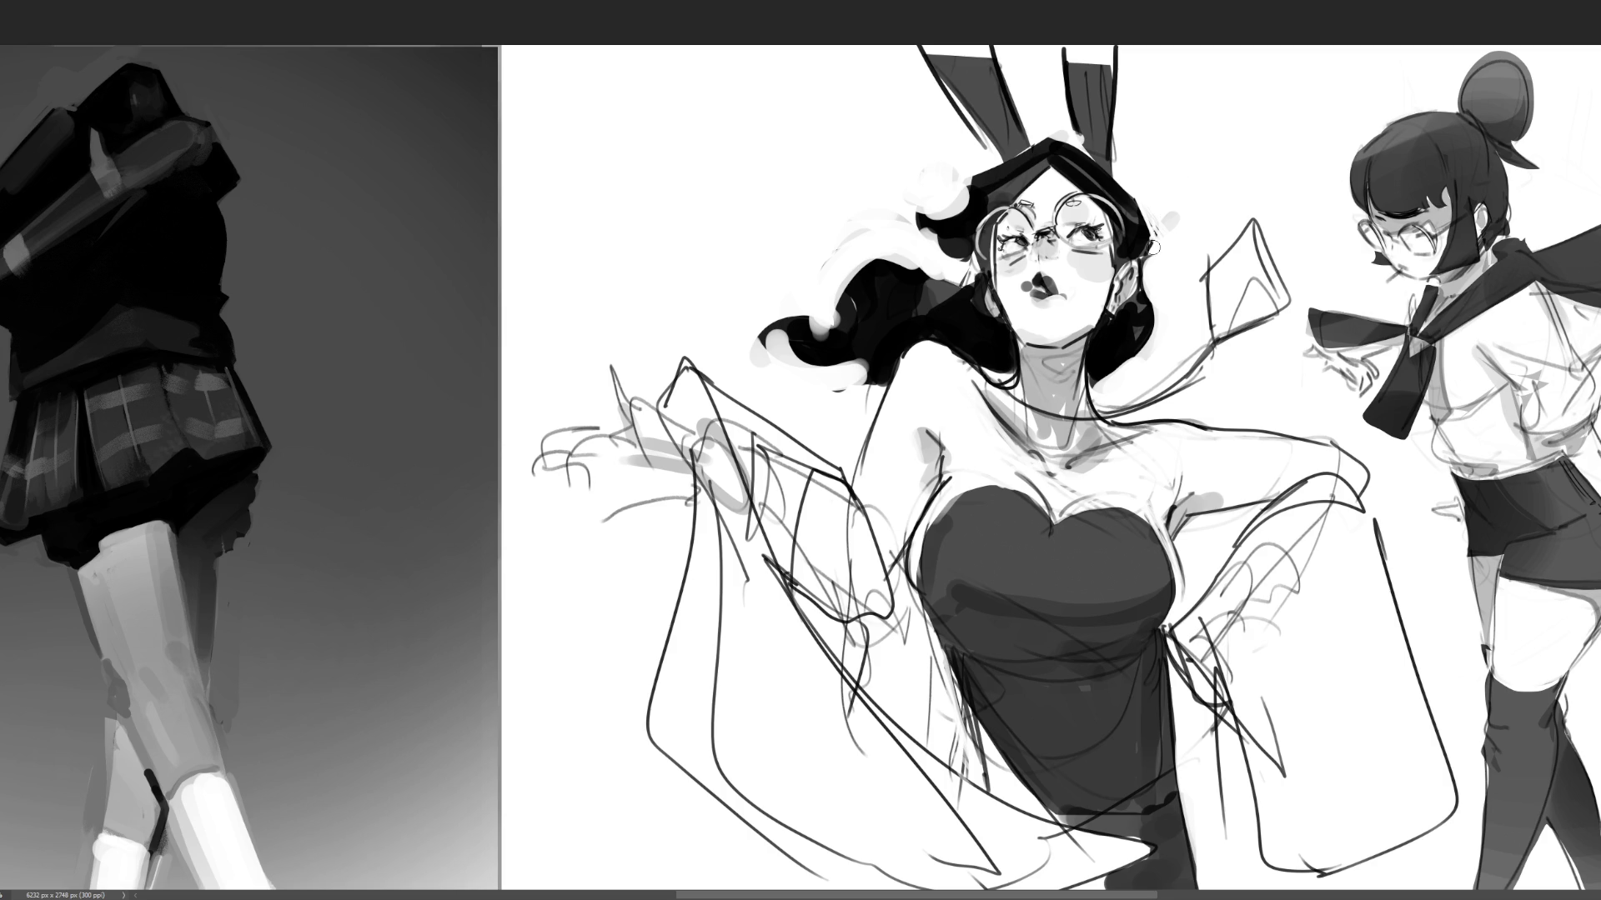
left_click_drag(1104, 315, 1109, 299)
left_click_drag(1105, 329, 1107, 277)
- Draw a choker line at the neck and fill in the dark lips
mouse_move(1005, 339)
left_mouse_down()
mouse_move(1037, 363)
mouse_move(1080, 361)
left_mouse_up()
left_click(1034, 288)
left_click_drag(1034, 275, 1053, 294)
left_click_drag(1052, 286, 1067, 292)
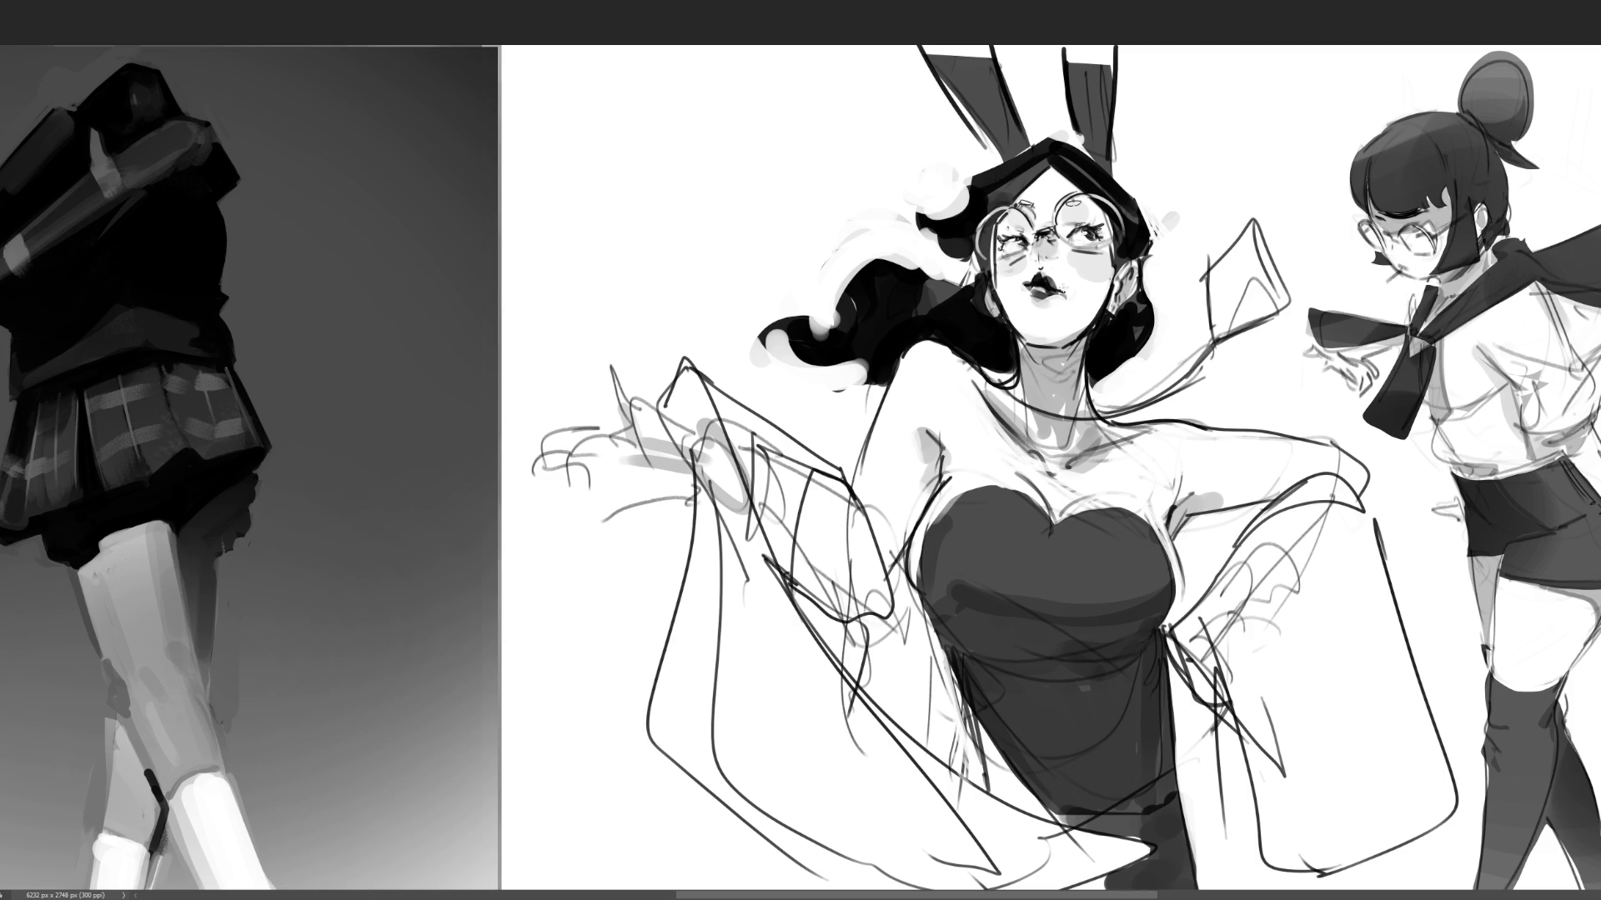